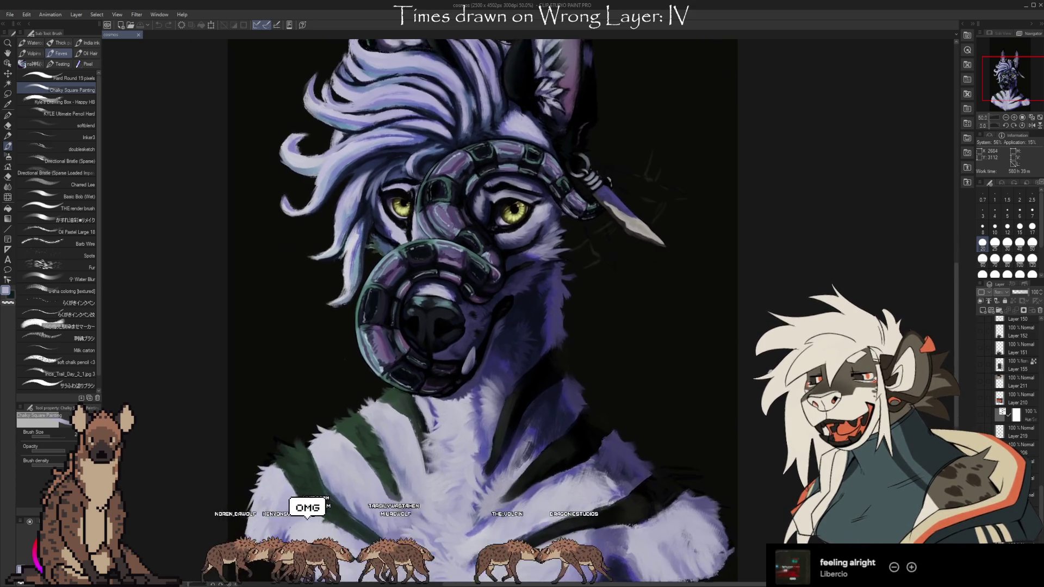
Zoom in on the face and load the Basic Bob (Wet) brush with teal sampled from the muzzle ring
left_click_drag(745, 335, 754, 391)
scroll(1022, 453, "down", 5)
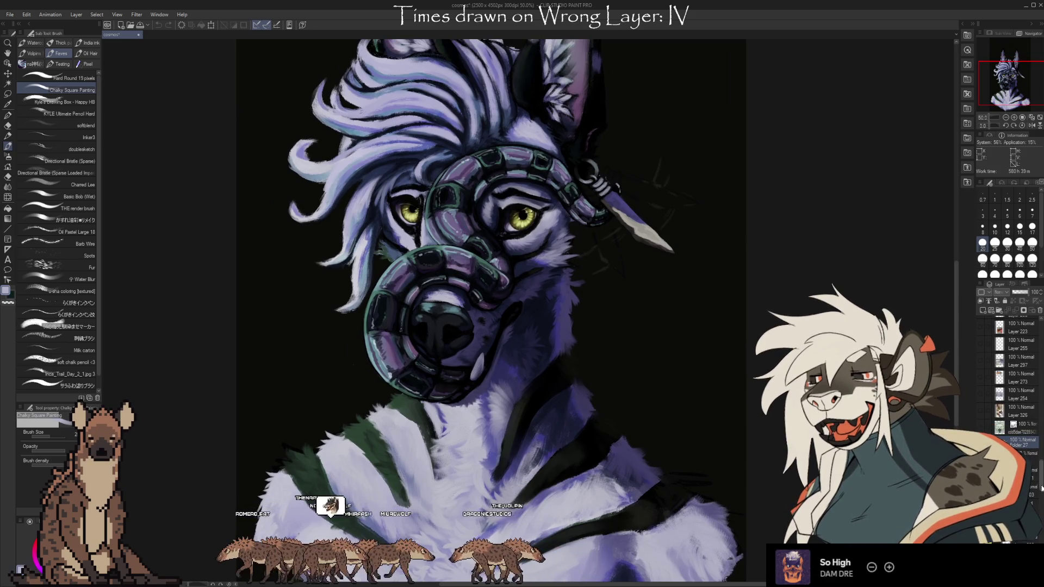
scroll(1041, 495, "down", 5)
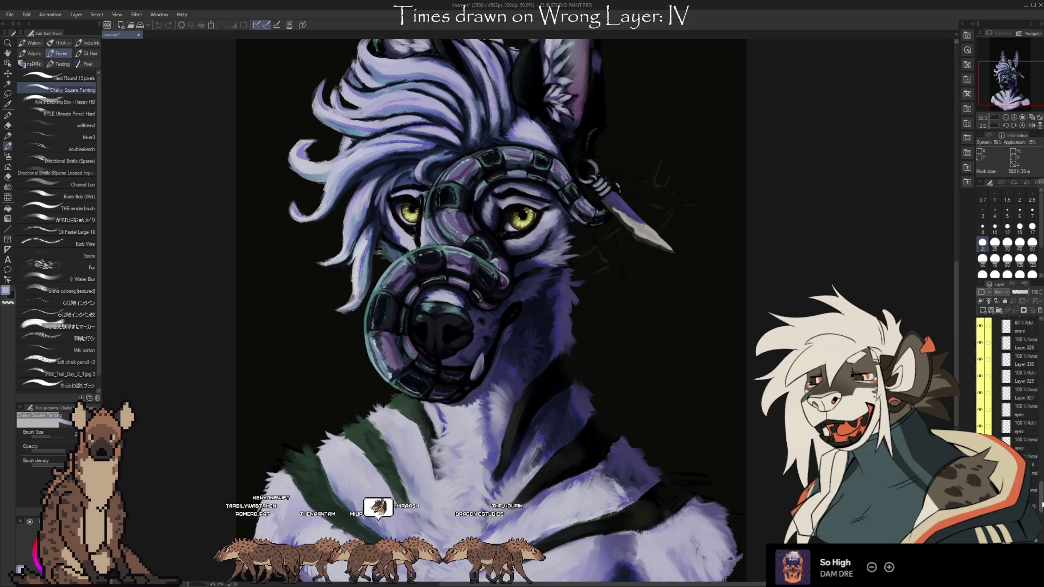
scroll(1041, 504, "down", 2)
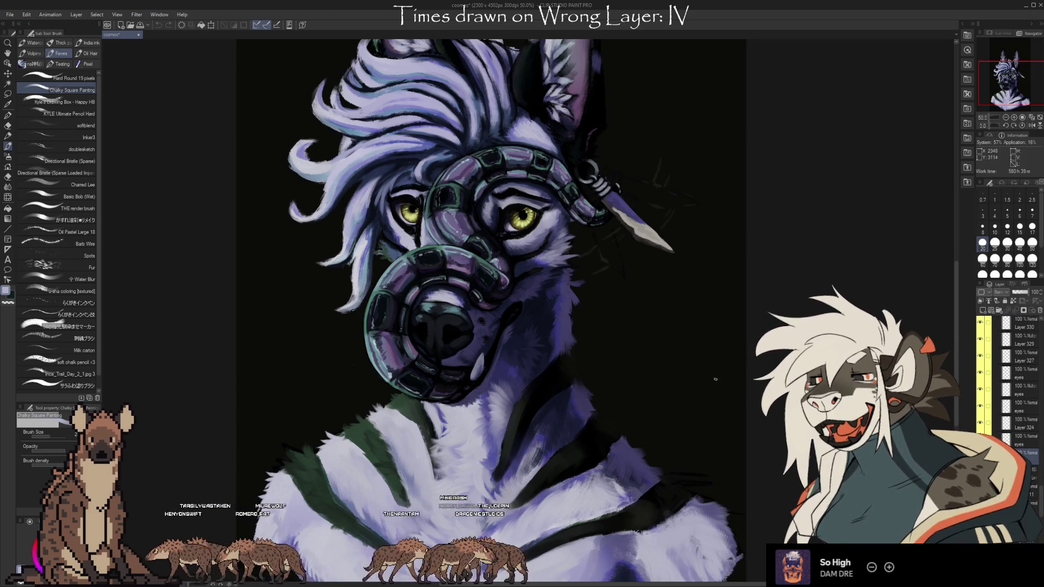
scroll(690, 365, "up", 1)
scroll(669, 353, "up", 1)
scroll(647, 342, "up", 1)
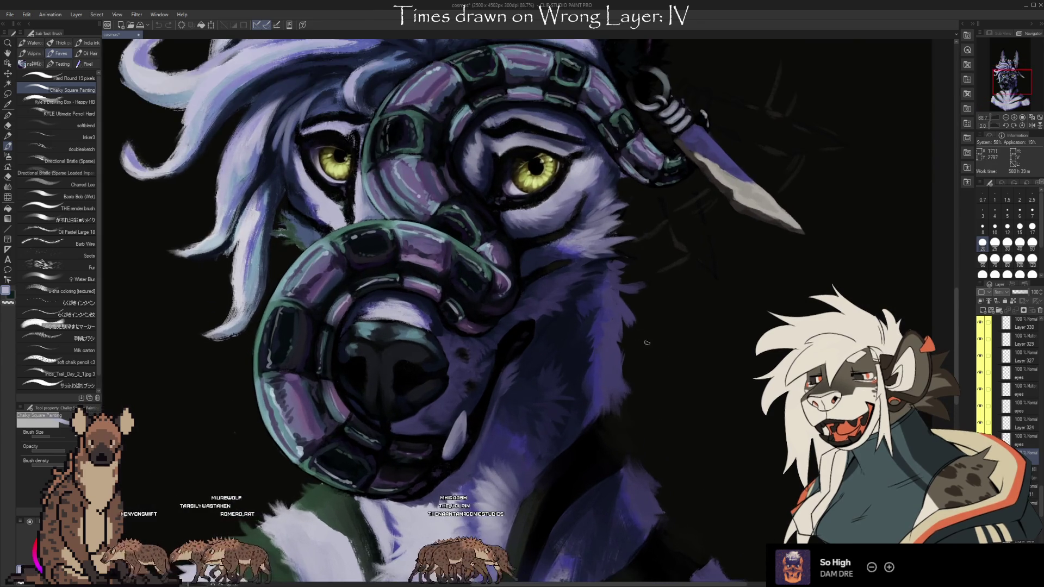
left_click_drag(647, 342, 726, 377)
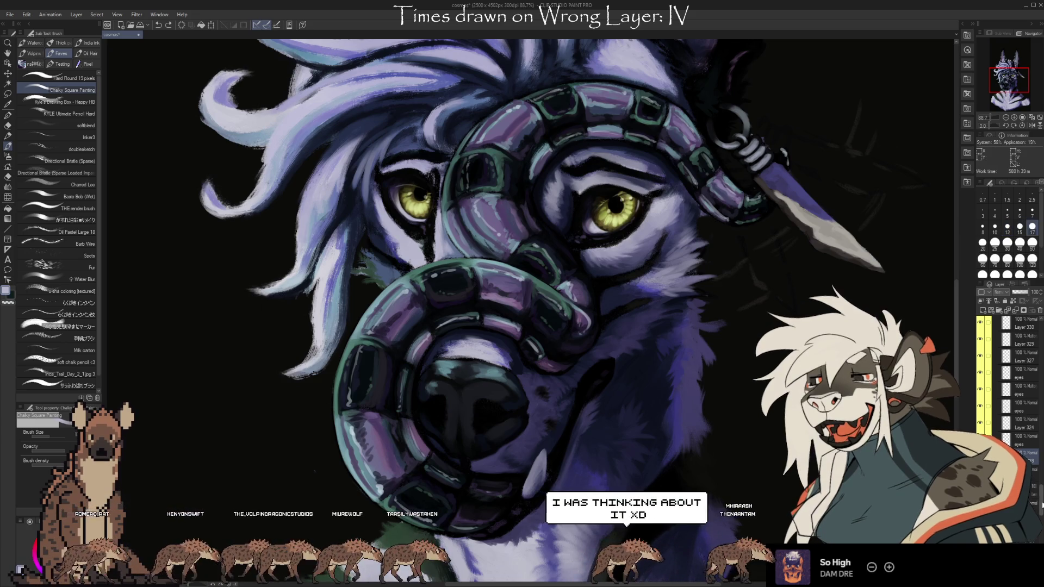
scroll(985, 431, "up", 5)
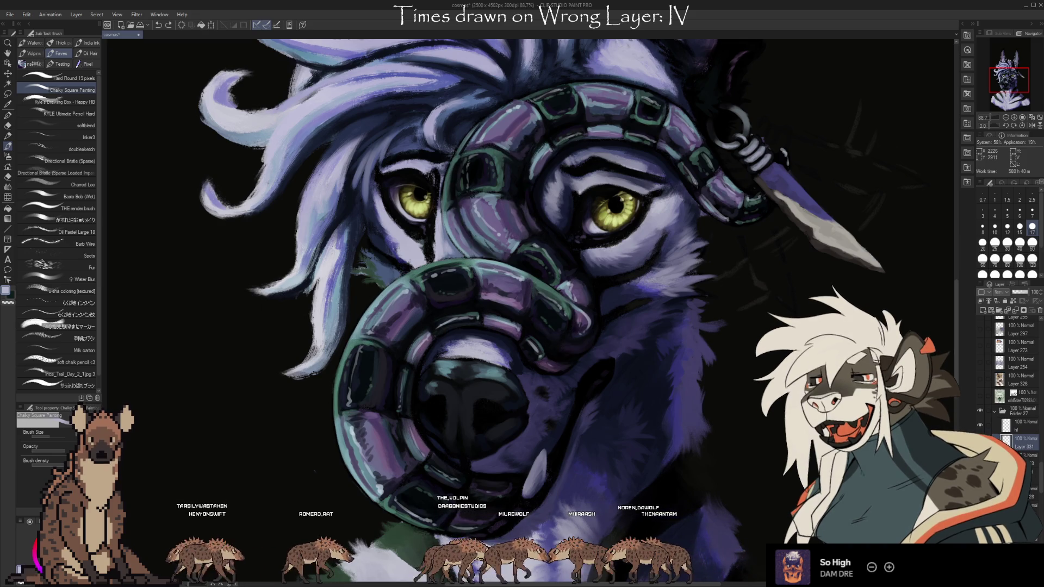
left_click(489, 231, "alt")
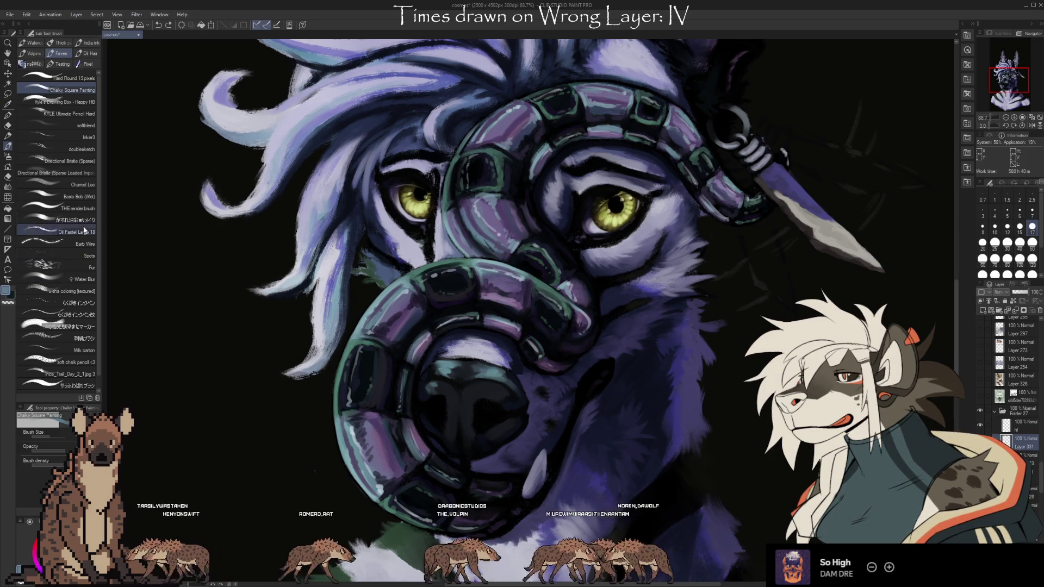
left_click(76, 196)
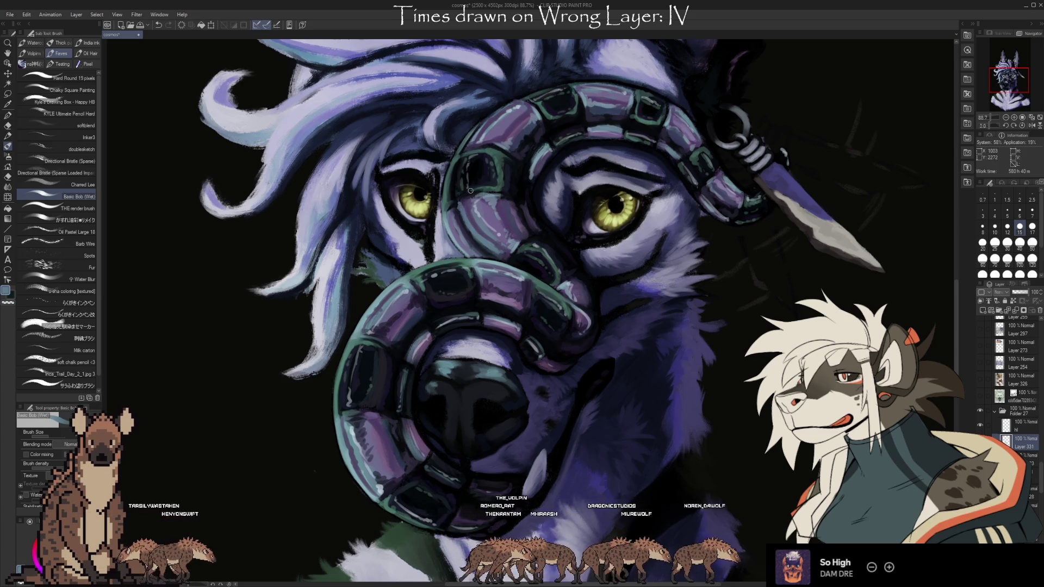
left_click(467, 184, "alt")
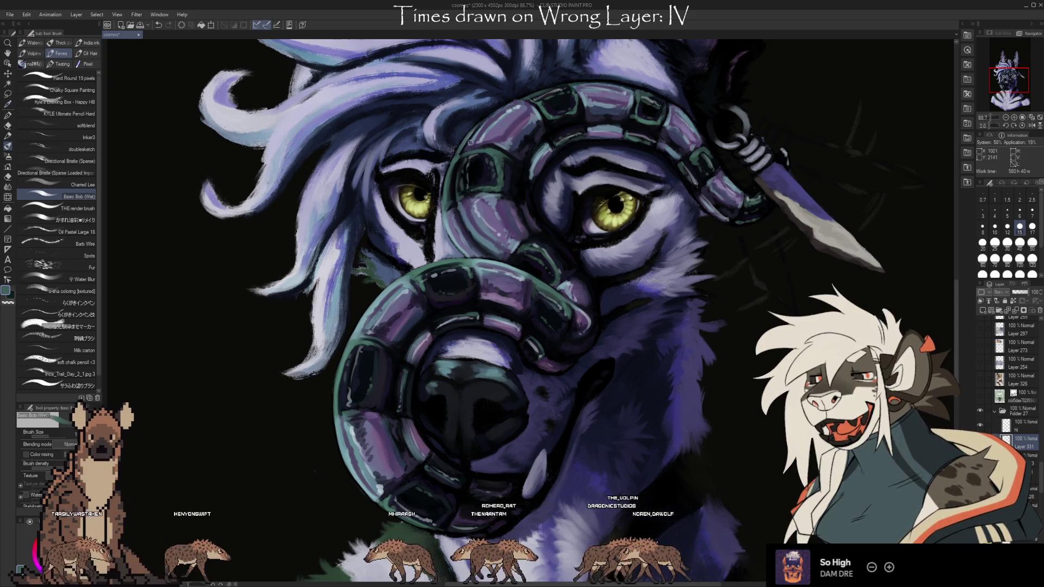
Sample a dark navy from the portrait and paint a dark navy stroke near the muzzle
key("i")
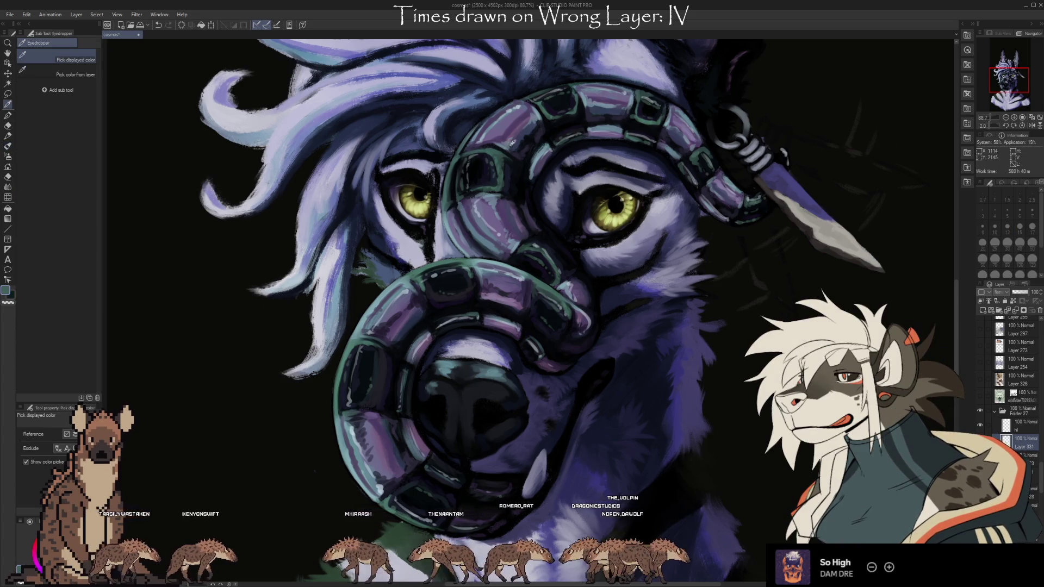
key("b")
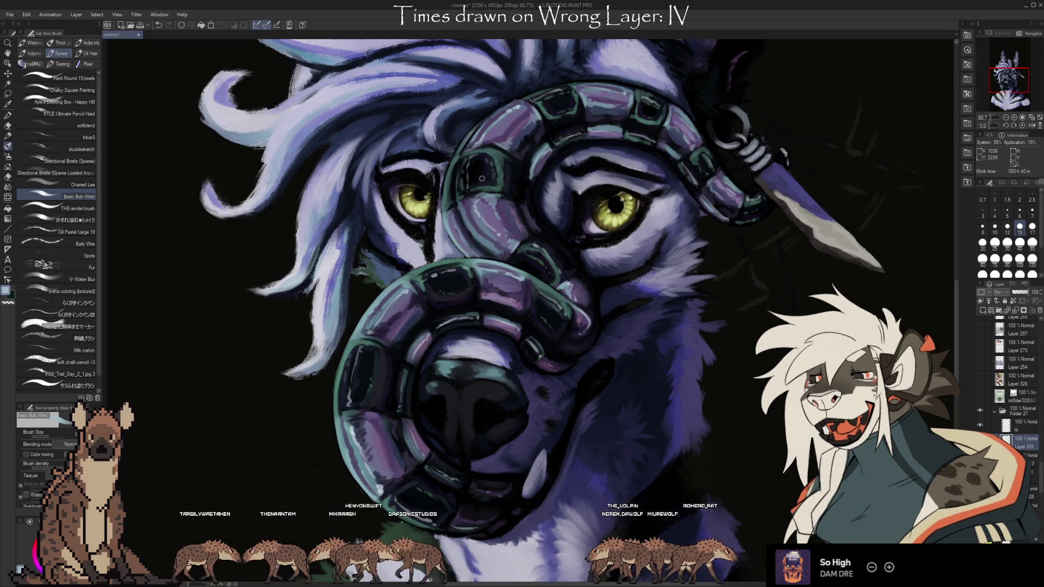
left_click_drag(805, 308, 742, 348)
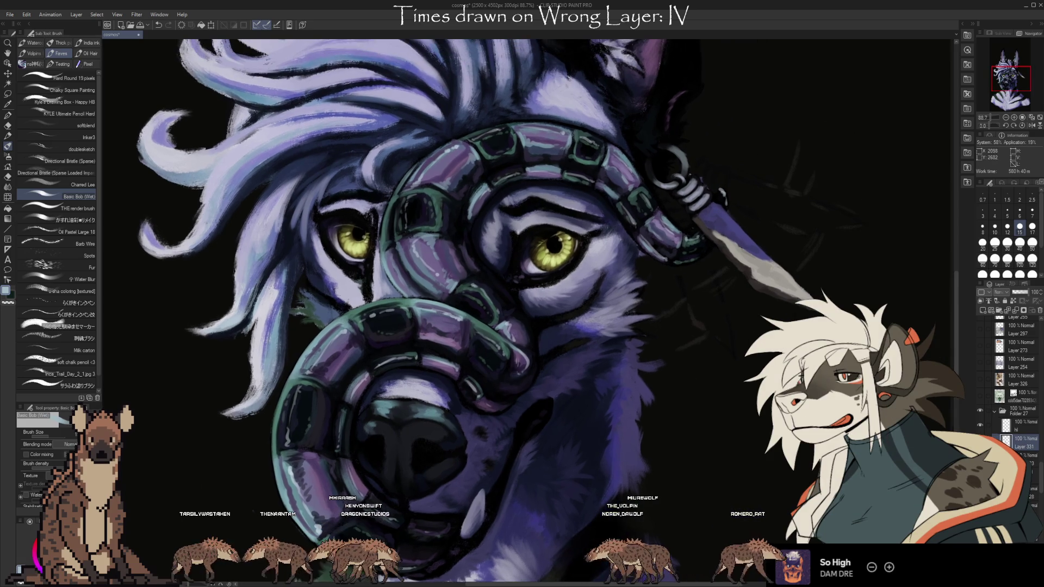
key("i")
key("b")
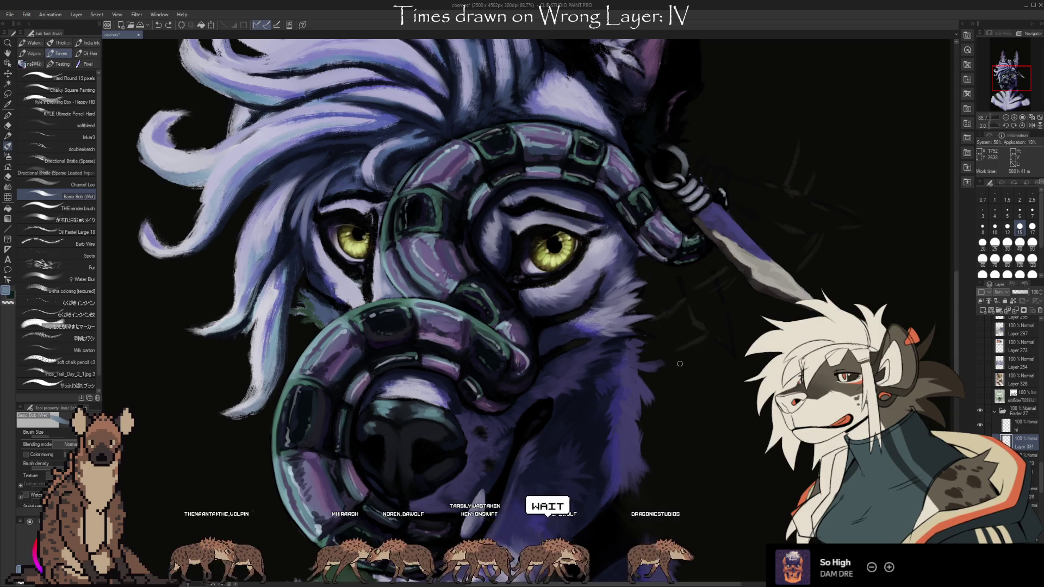
scroll(543, 288, "up", 2)
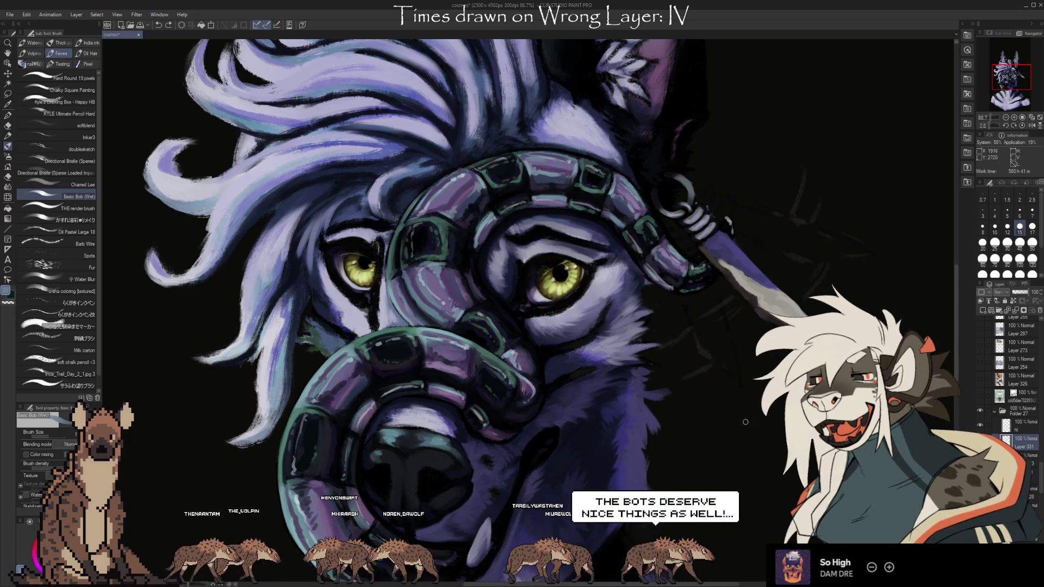
left_click_drag(737, 461, 729, 411)
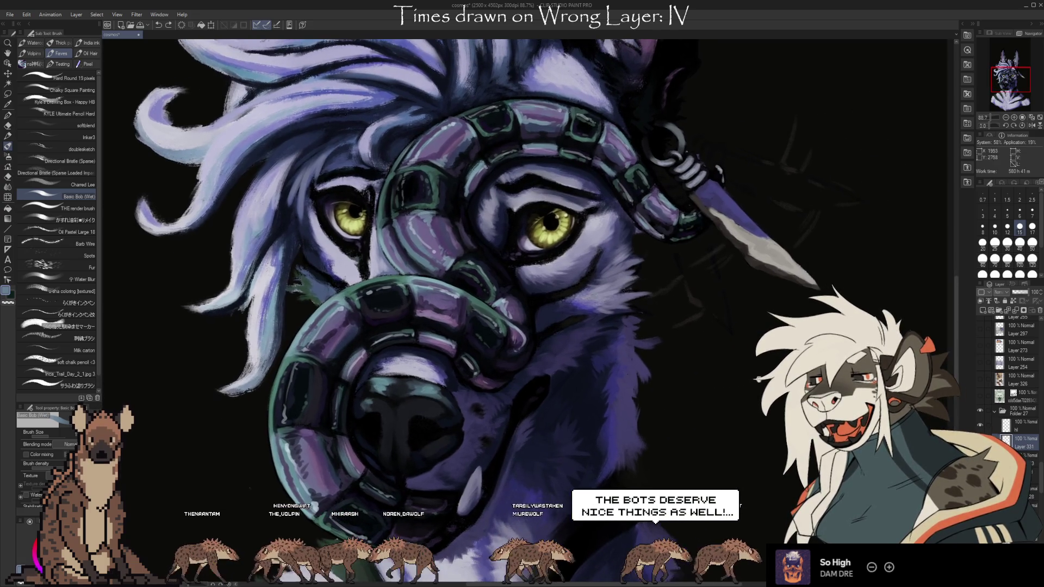
key("i")
left_click(645, 231)
key("b")
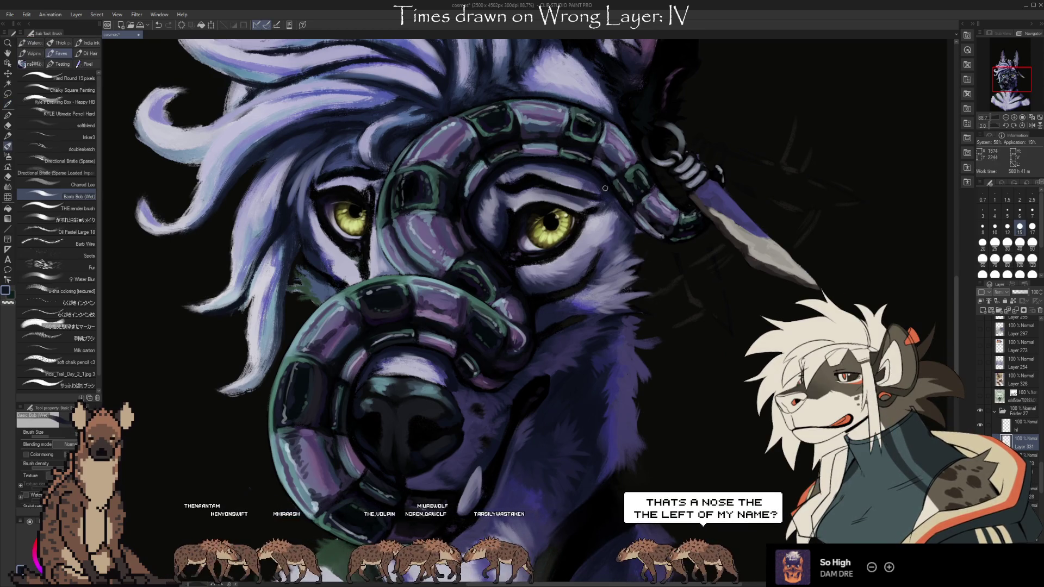
left_click_drag(634, 224, 604, 179)
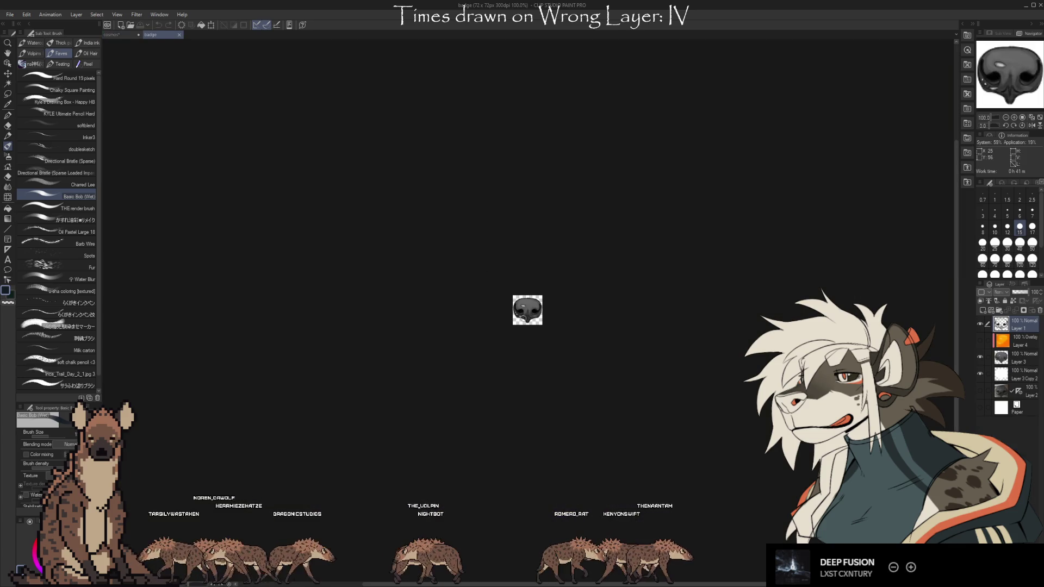
Check the orange overlay and grey nose layers, then make the grey nose layer the one to edit
scroll(532, 308, "up", 6)
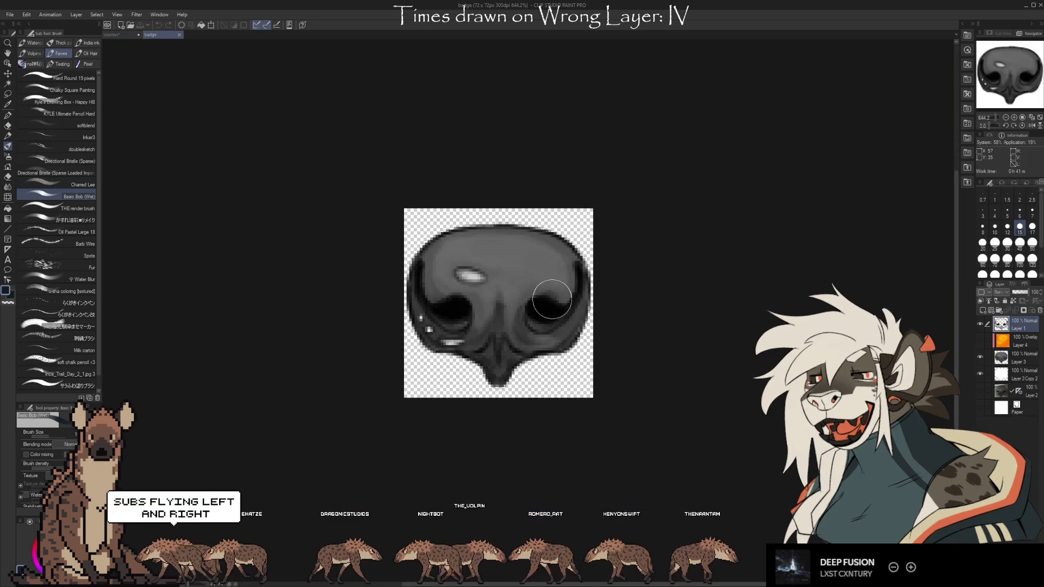
scroll(501, 314, "down", 3)
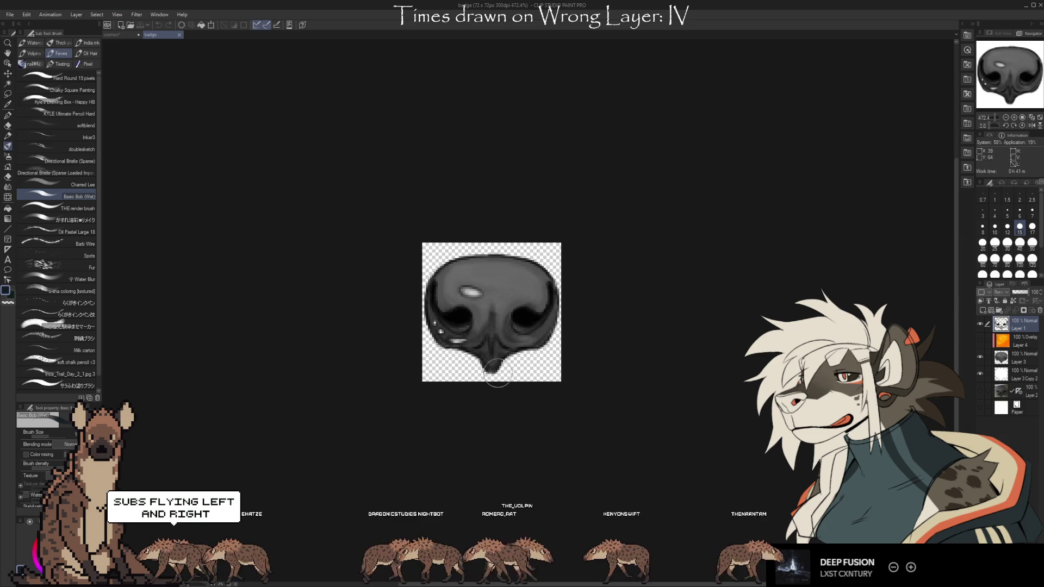
scroll(497, 375, "up", 1)
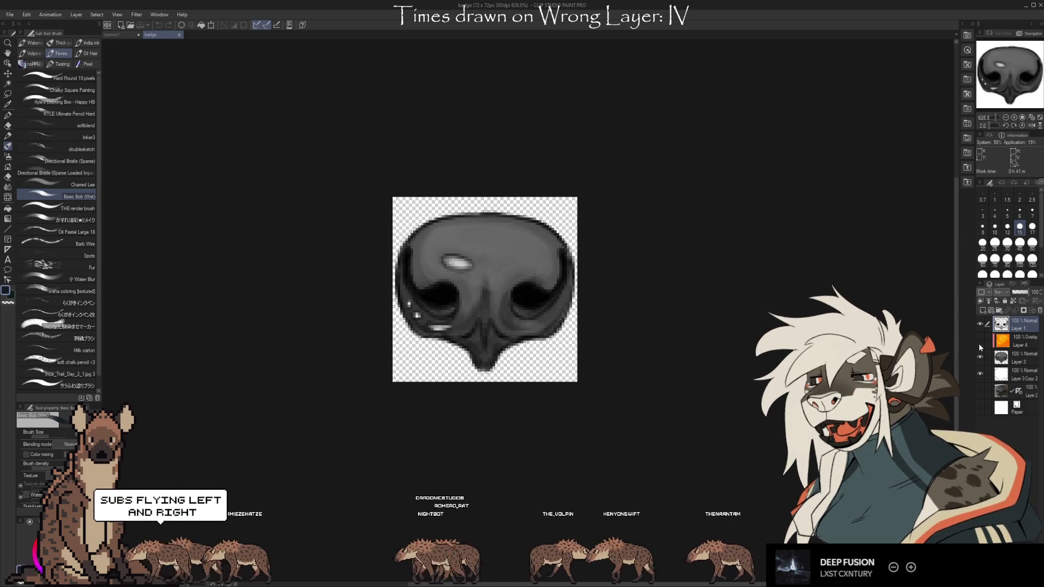
left_click(980, 341)
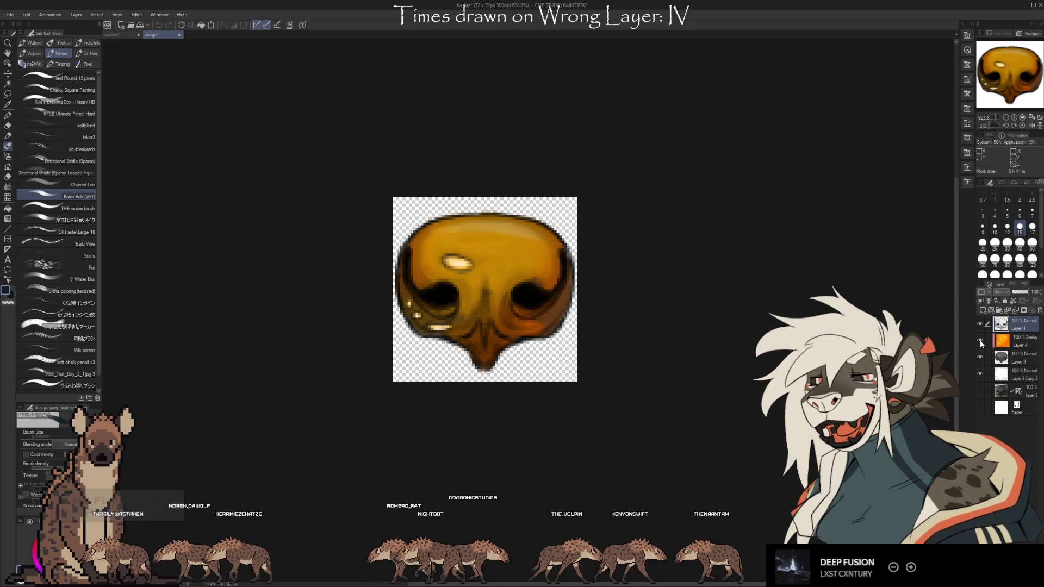
left_click(980, 341)
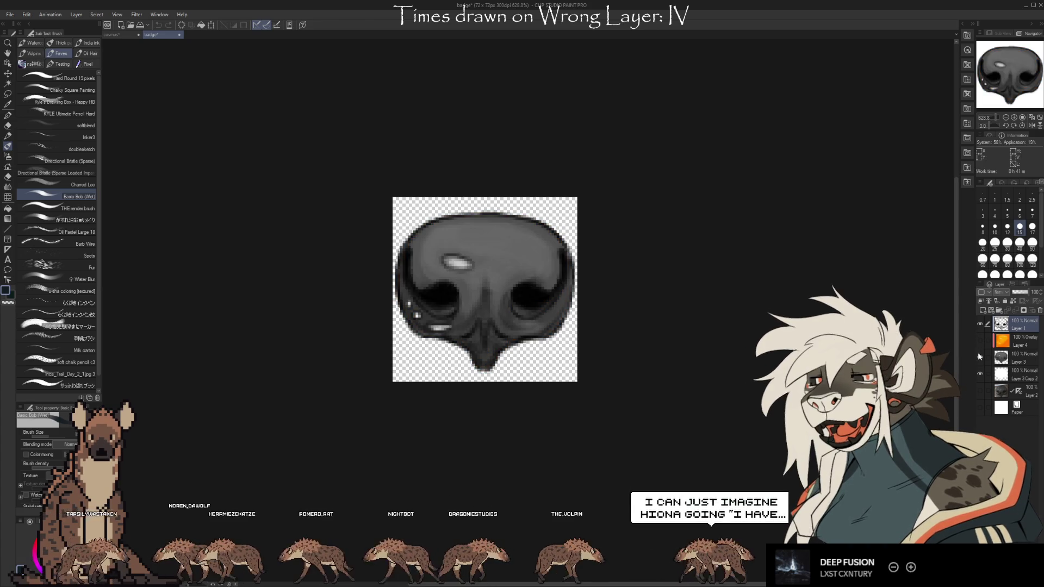
left_click(979, 357)
left_click(979, 357)
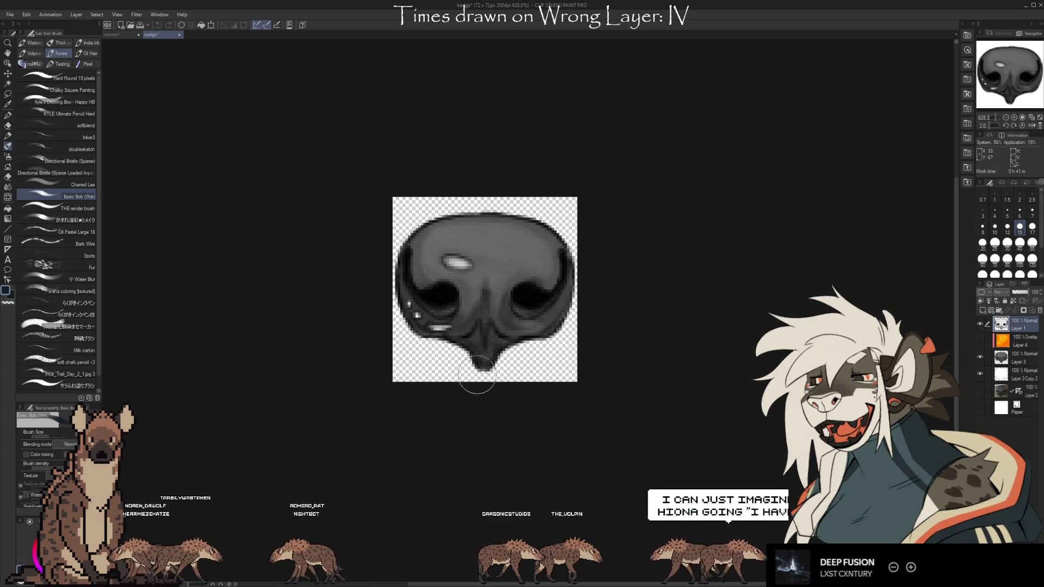
left_click(1012, 353)
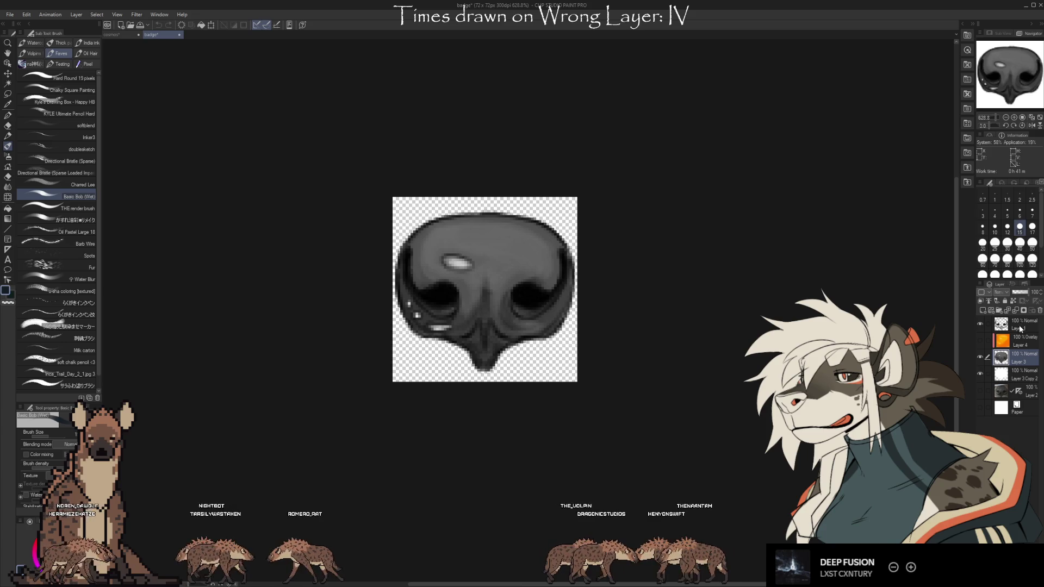
Erase the pale tip under the nose at size 5 on Layer 1, Layer 3 Copy 2 and Layer 3
key("e")
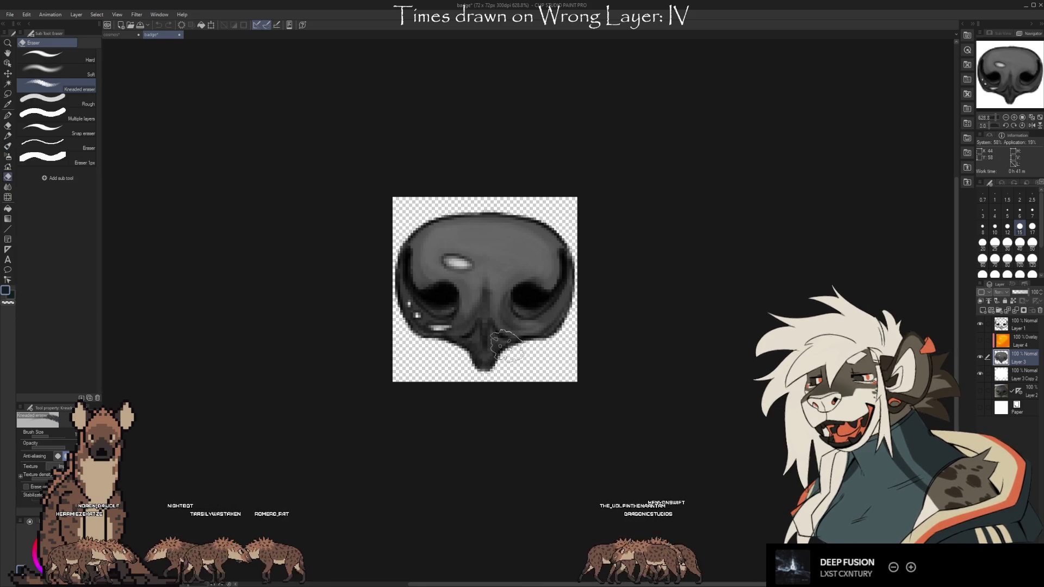
key("bracketleft")
key("bracketleft")
key("bracketleft")
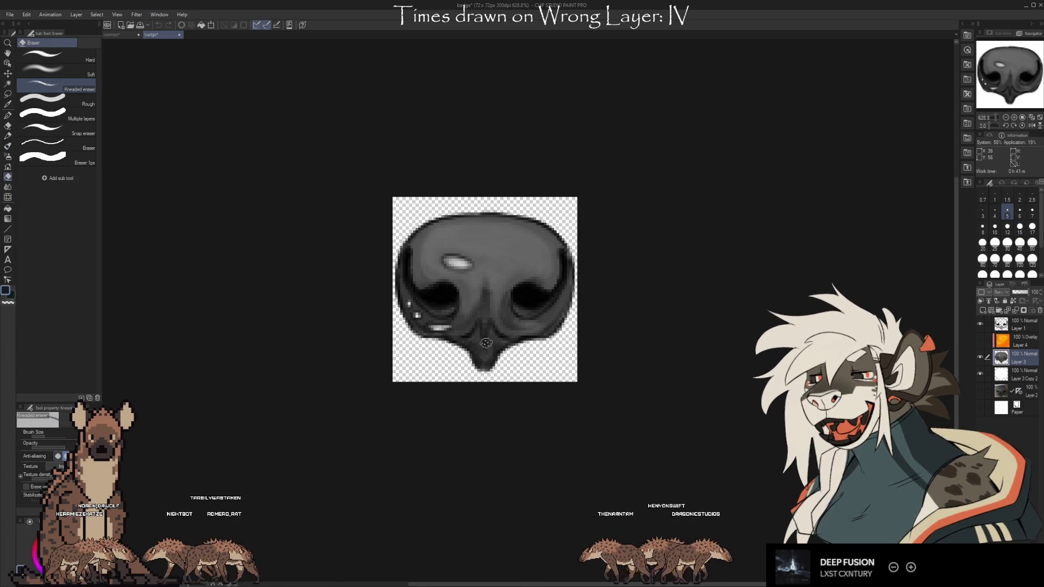
left_click_drag(486, 343, 499, 349)
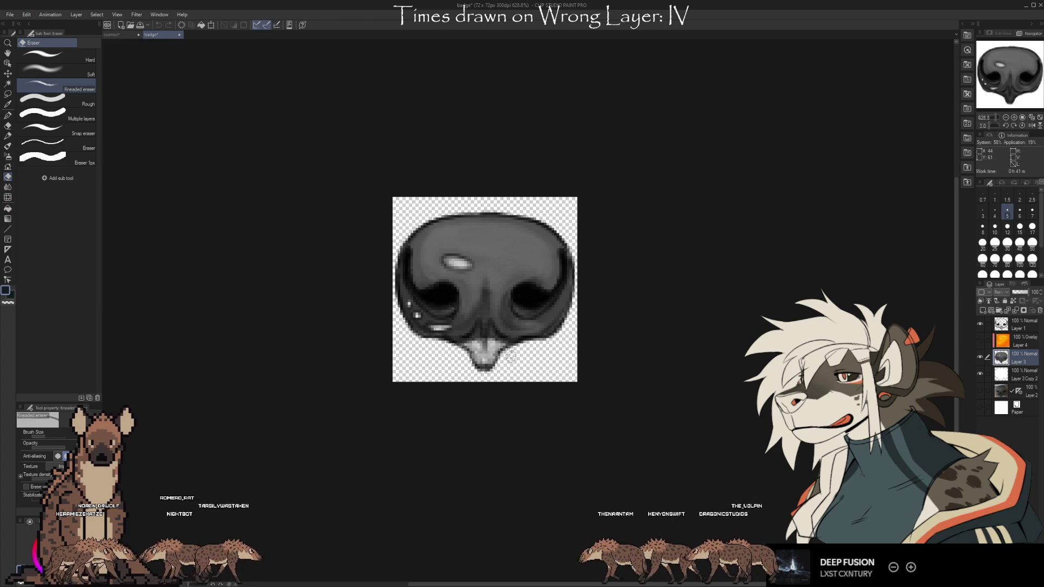
left_click_drag(511, 356, 485, 359)
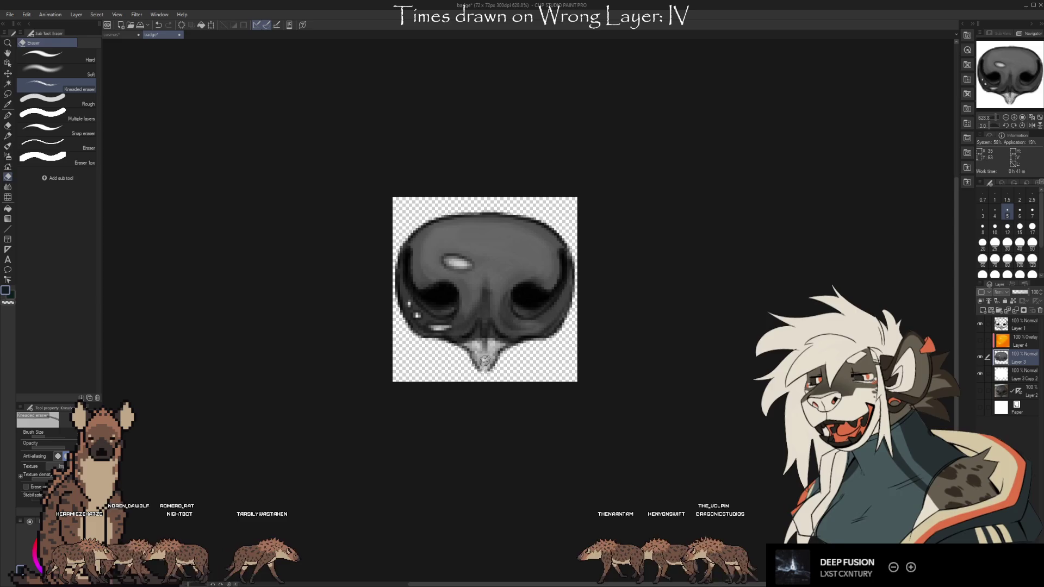
left_click(1001, 324)
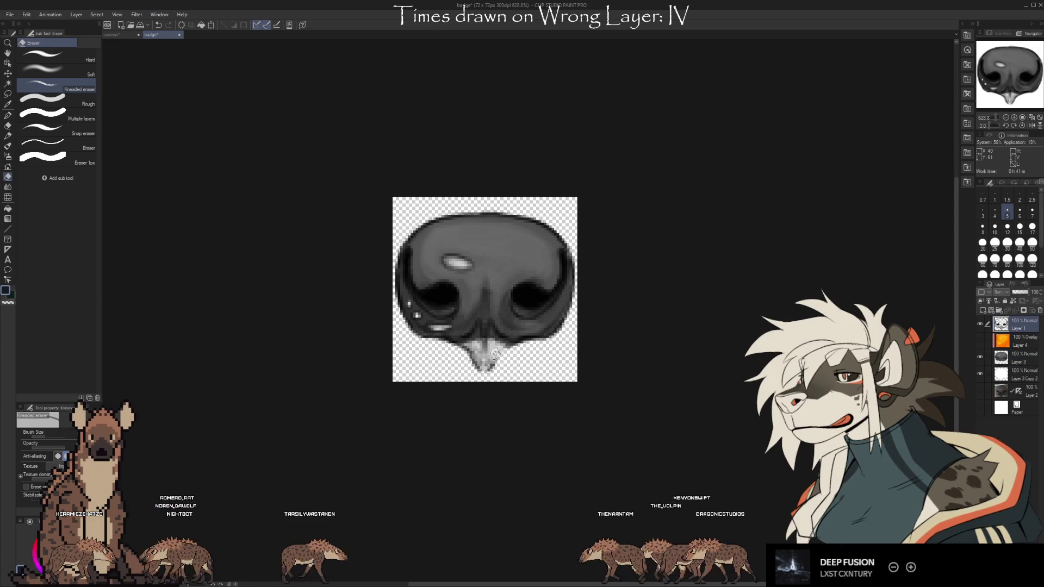
left_click_drag(484, 352, 494, 362)
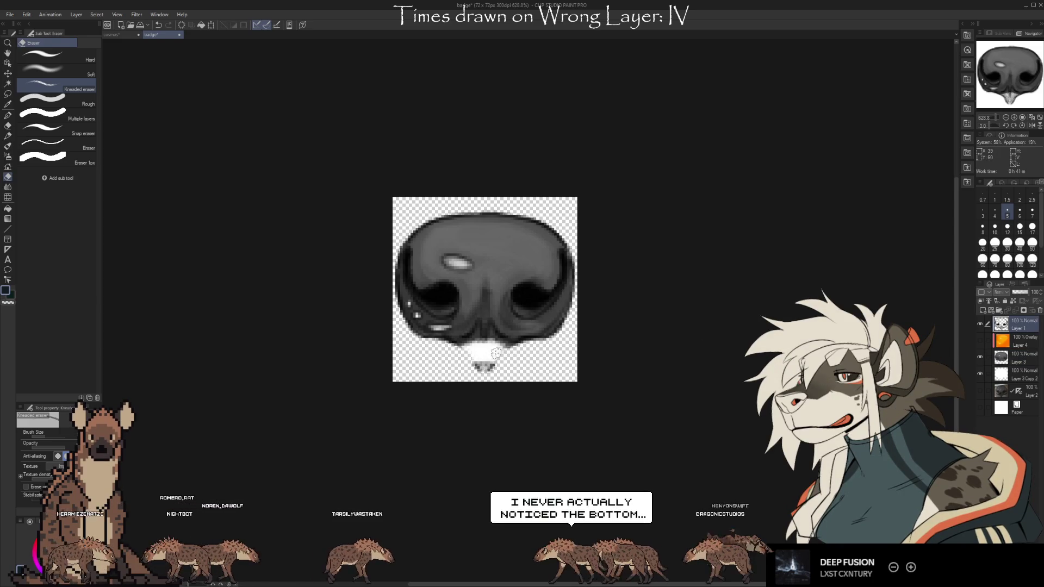
left_click(468, 366, "ctrl+shift")
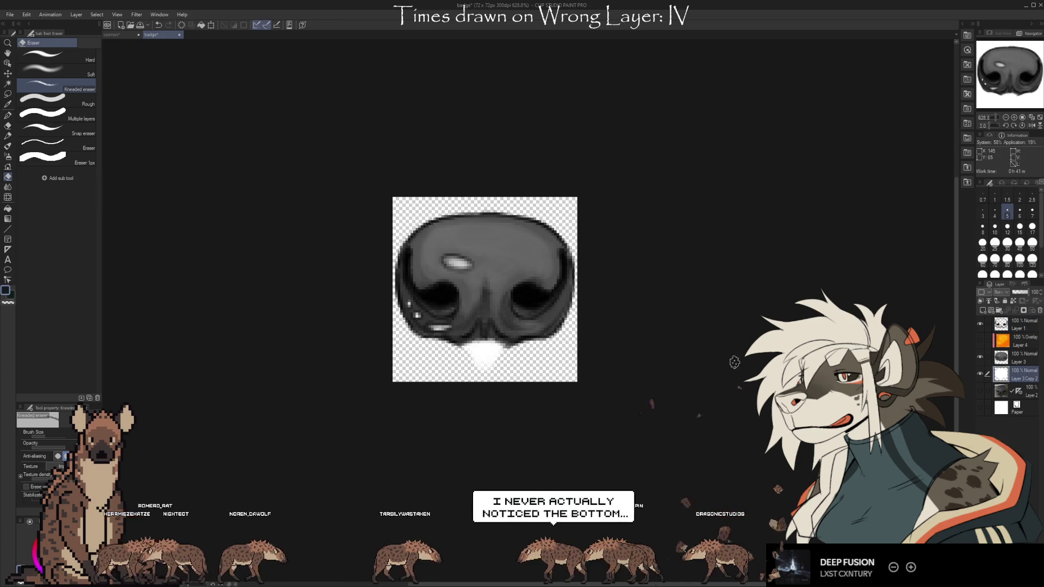
left_click_drag(468, 365, 472, 359)
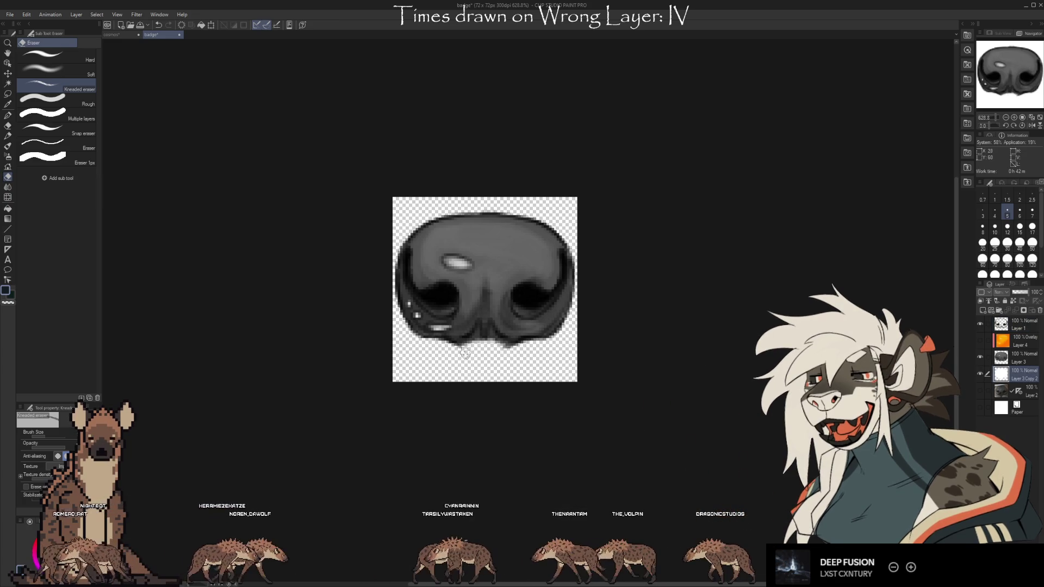
left_click(508, 350, "ctrl+shift")
left_click(520, 361, "ctrl+shift")
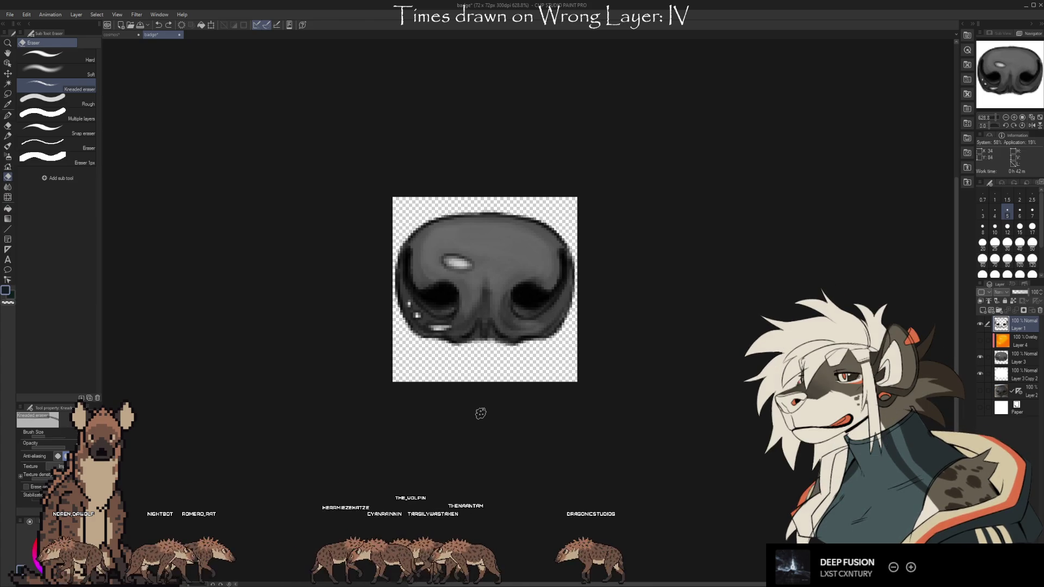
scroll(493, 263, "down", 3)
scroll(493, 294, "down", 2)
scroll(493, 324, "down", 2)
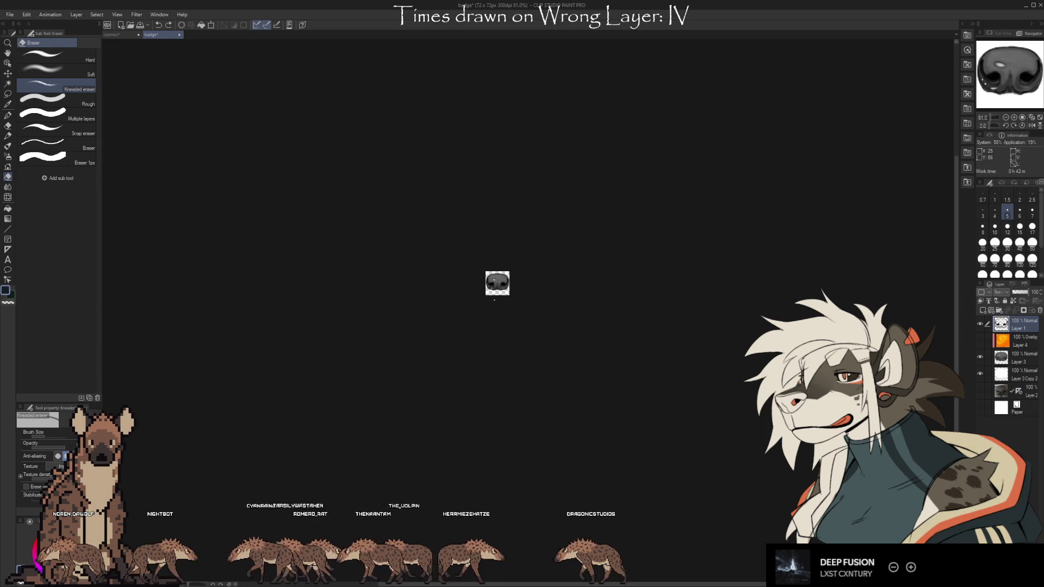
scroll(489, 265, "up", 1)
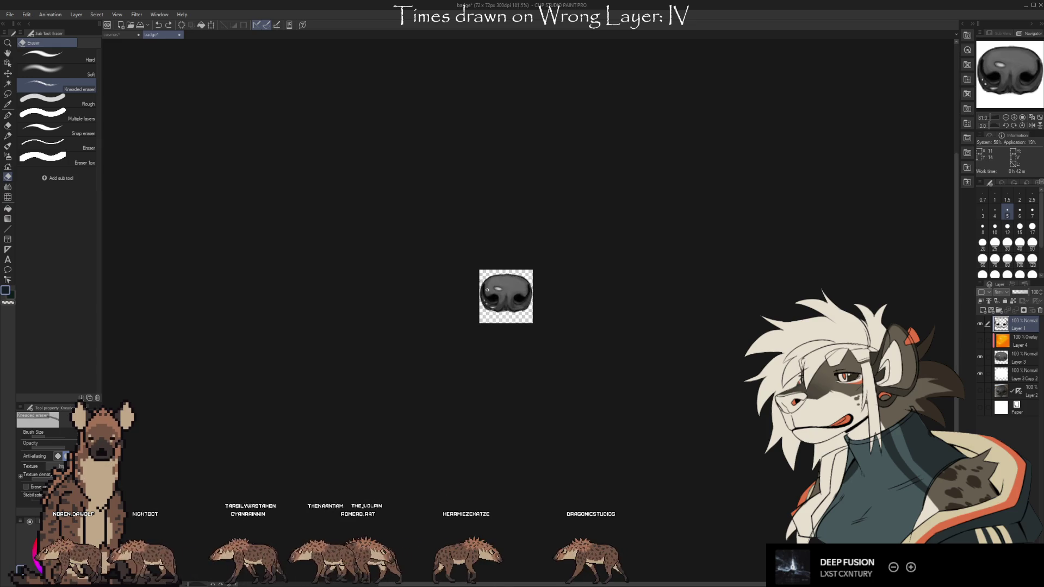
scroll(492, 272, "up", 2)
scroll(500, 286, "up", 2)
scroll(508, 298, "up", 1)
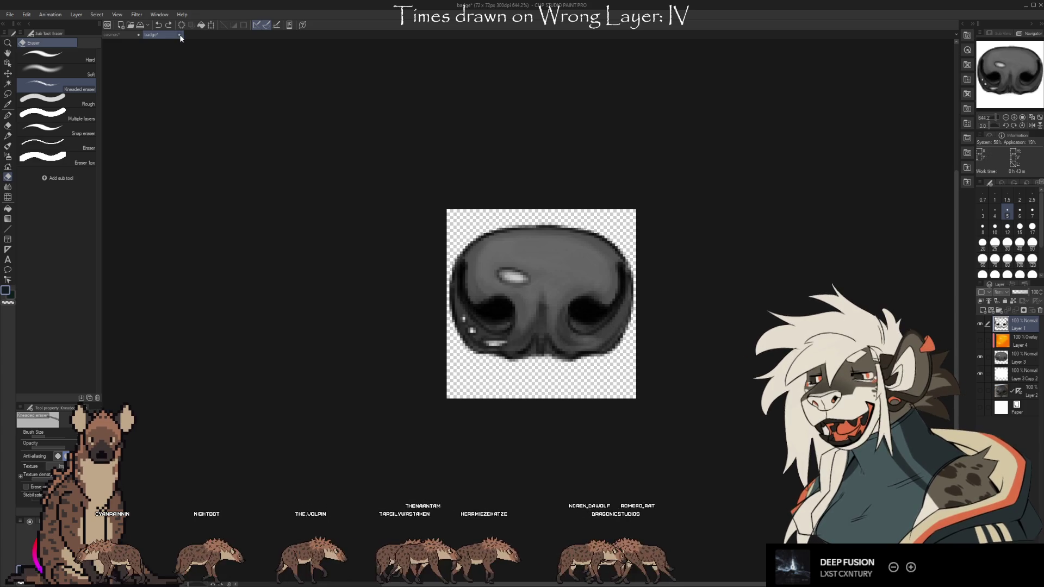
key("ctrl+w")
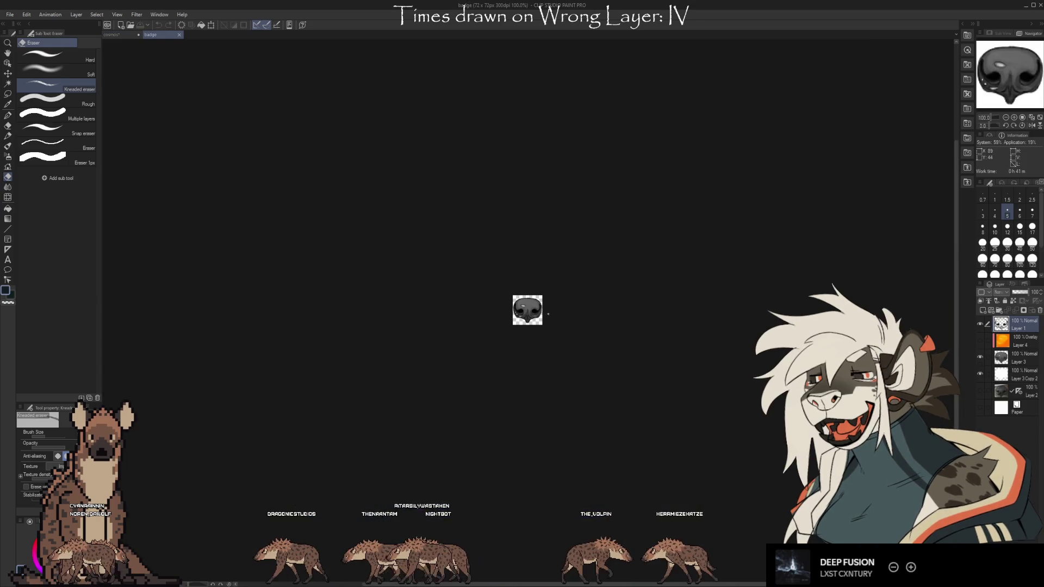
Add a new layer and set up a Hard Round brush at size 8 in black
scroll(526, 309, "up", 5)
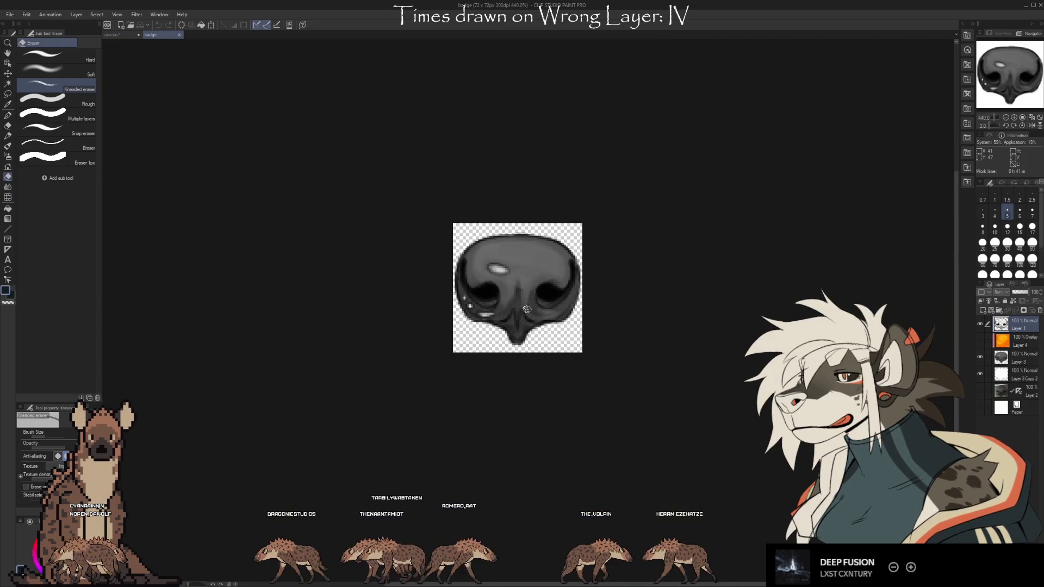
left_click(982, 310)
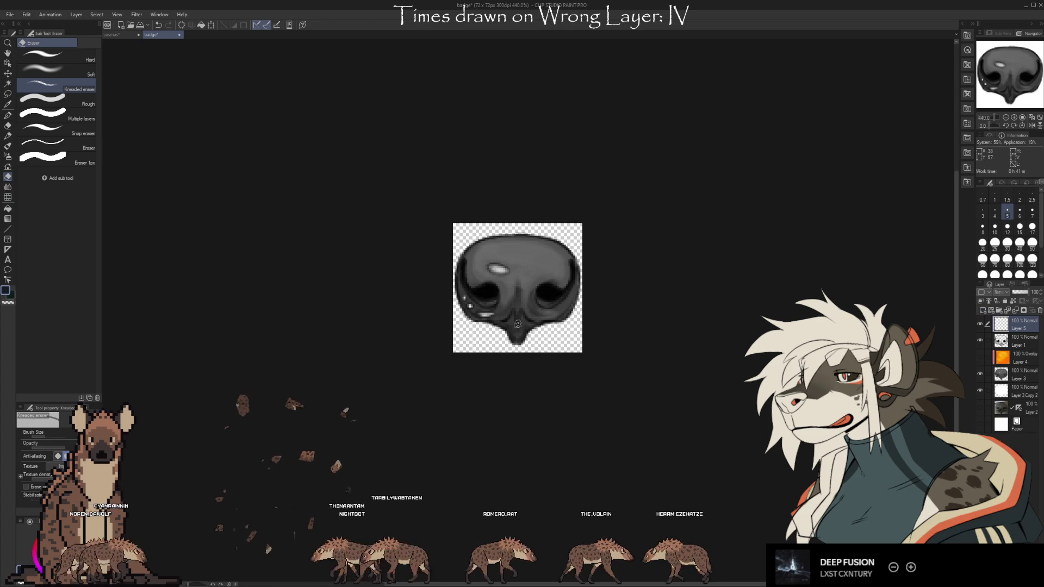
key("b")
left_click(73, 77)
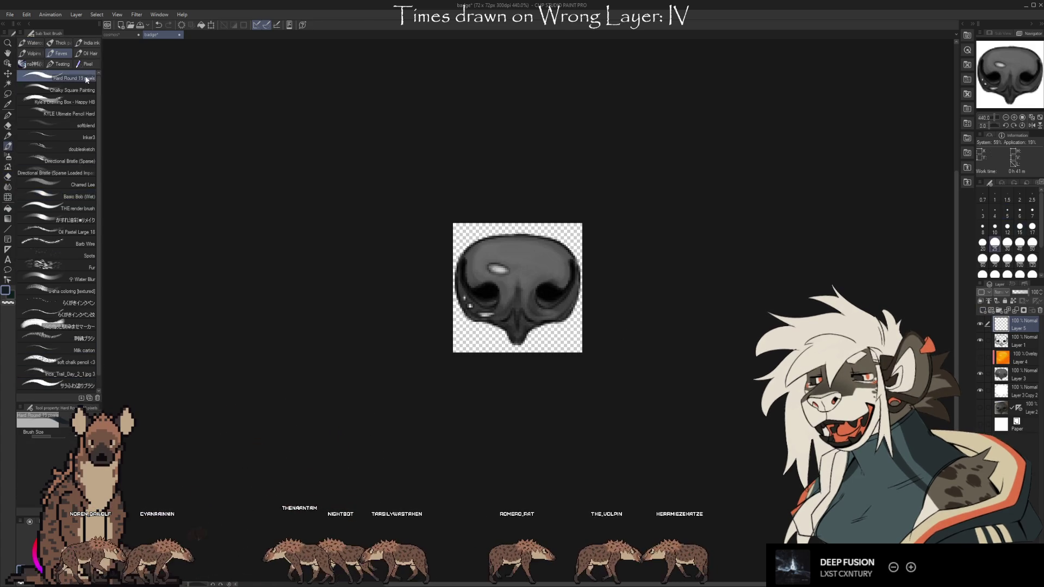
key("bracketleft")
key("bracketleft")
key("bracketleft")
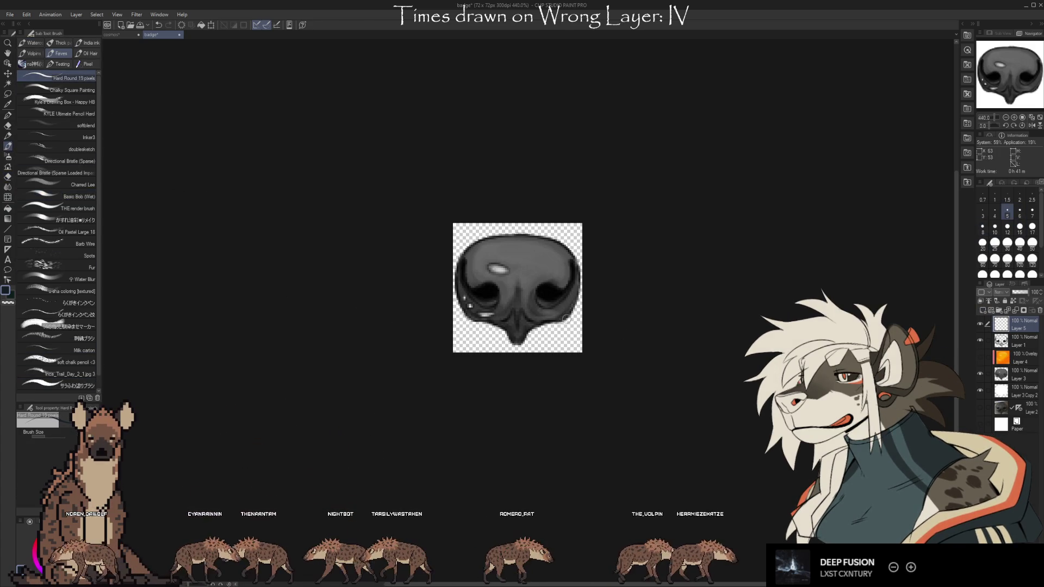
left_click(546, 294, "alt")
Draw small black rings at the badge's bottom left and right, then close the badge document
mouse_move(521, 343)
left_mouse_down()
mouse_move(569, 346)
mouse_move(468, 349)
left_mouse_up()
key("ctrl+z")
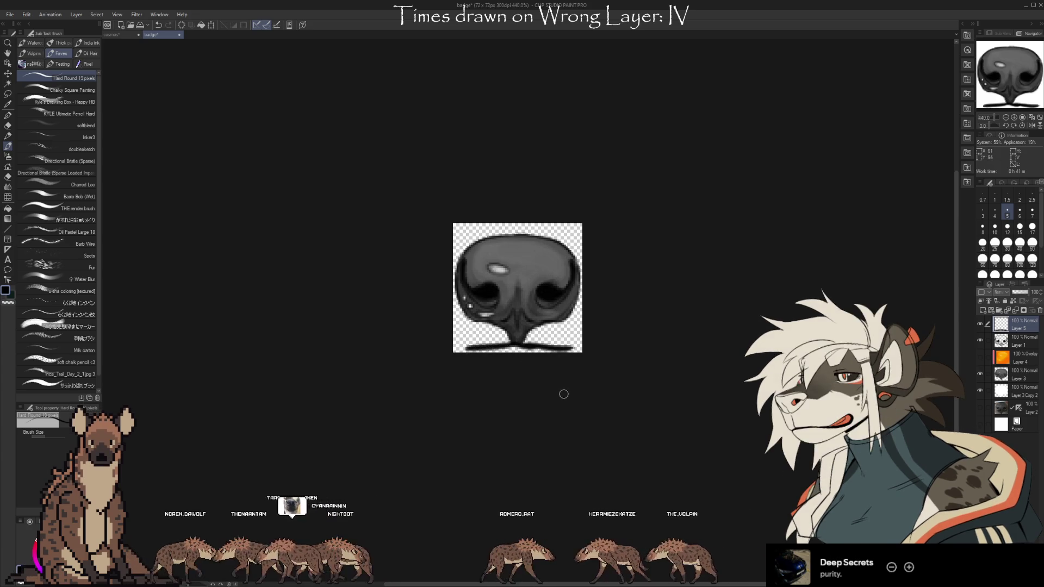
key("ctrl+z")
key("ctrl+z")
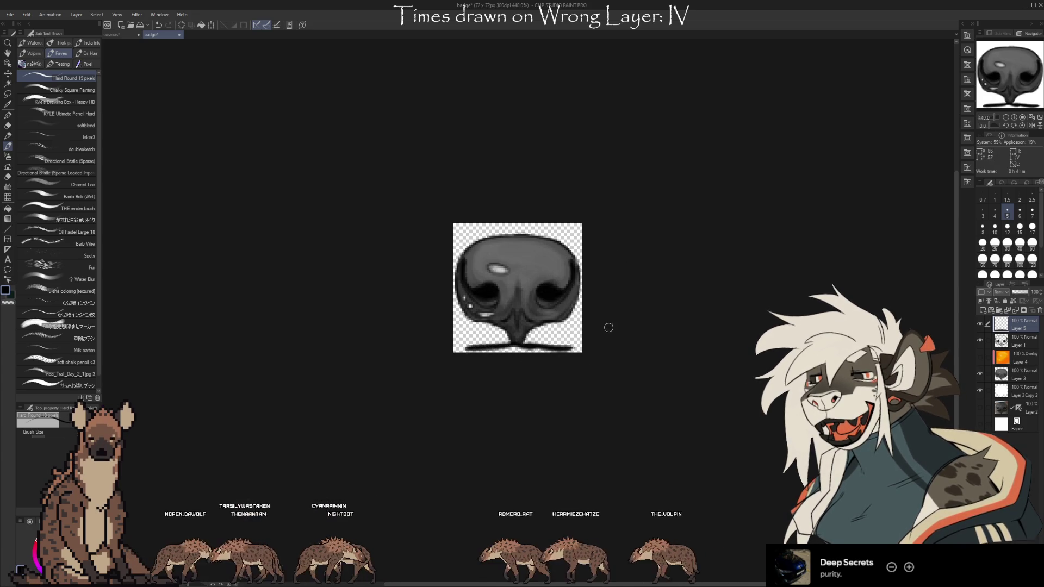
key("ctrl+z")
left_click_drag(544, 337, 545, 336)
left_click_drag(562, 343, 575, 325)
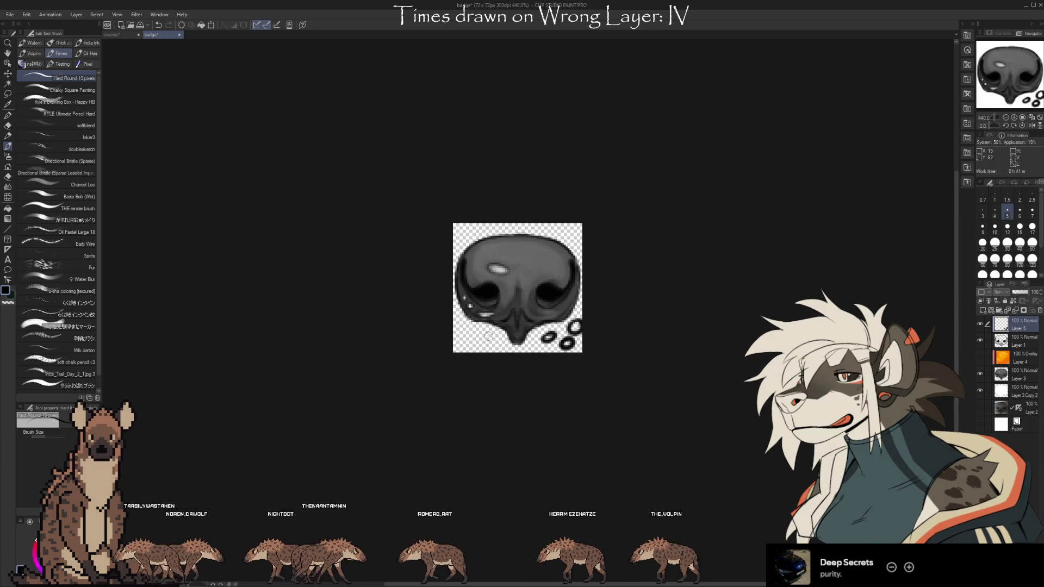
left_click_drag(463, 342, 465, 340)
left_click_drag(462, 326, 463, 323)
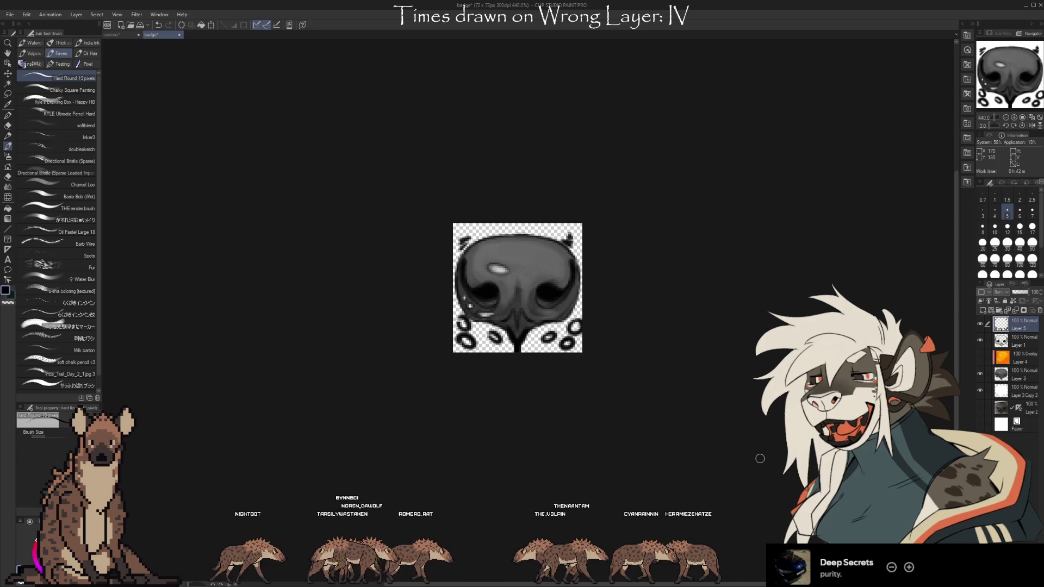
key("ctrl+w")
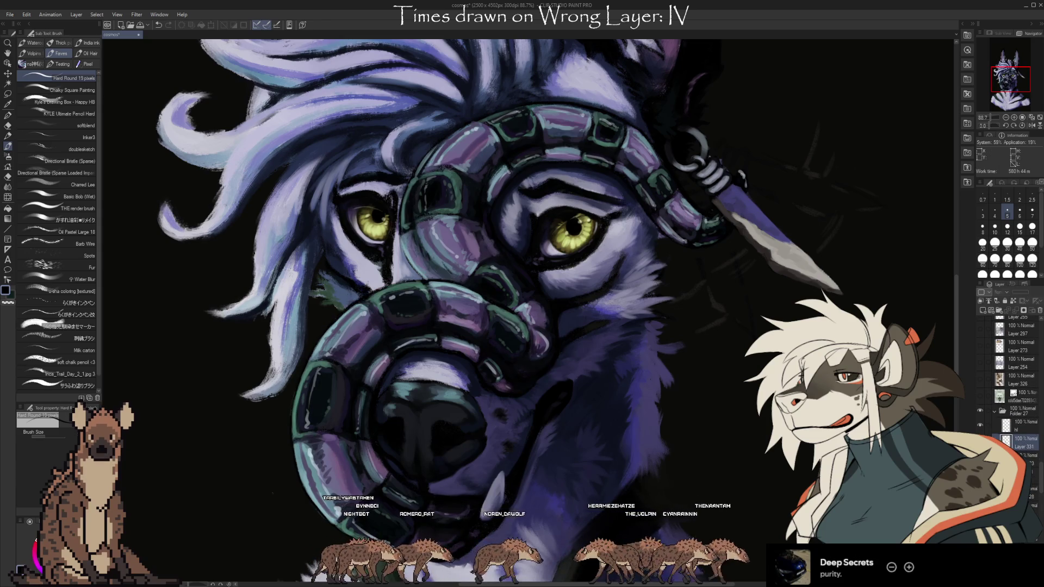
Switch to THE render brush and sample dark and muted purple tones from the muzzle fur
left_click(498, 174, "alt")
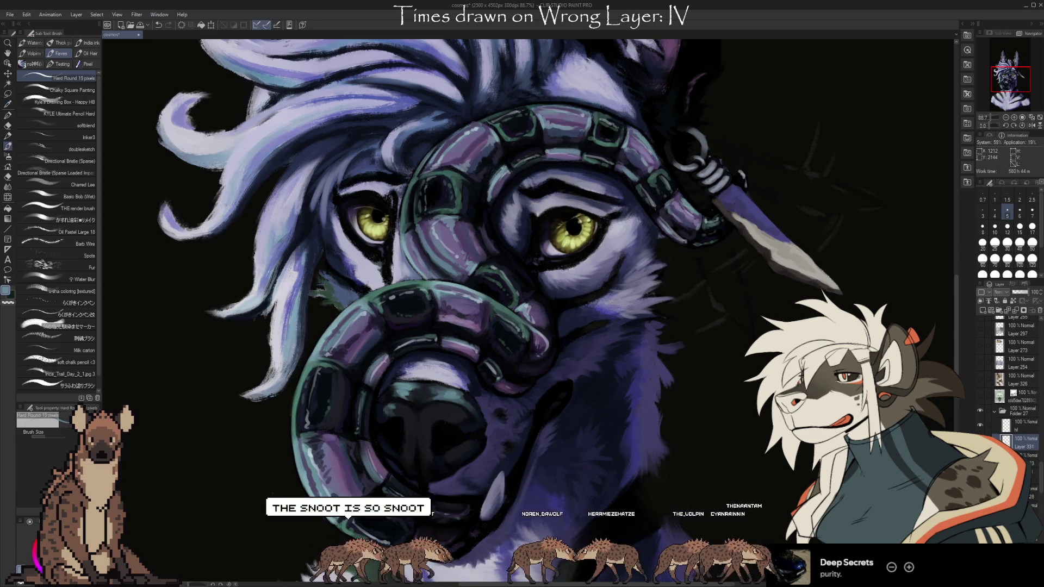
left_click(76, 384)
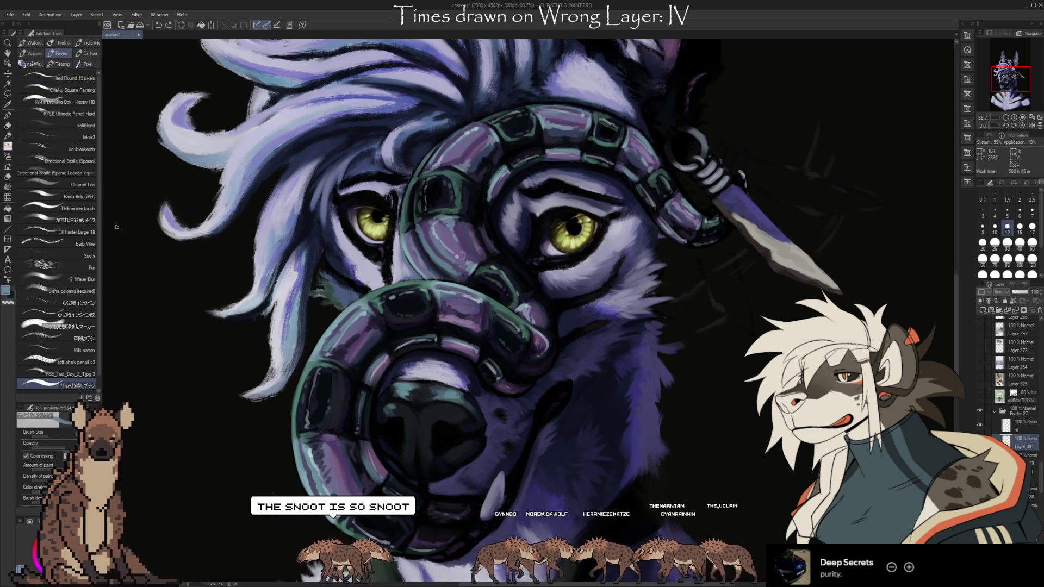
left_click(93, 209)
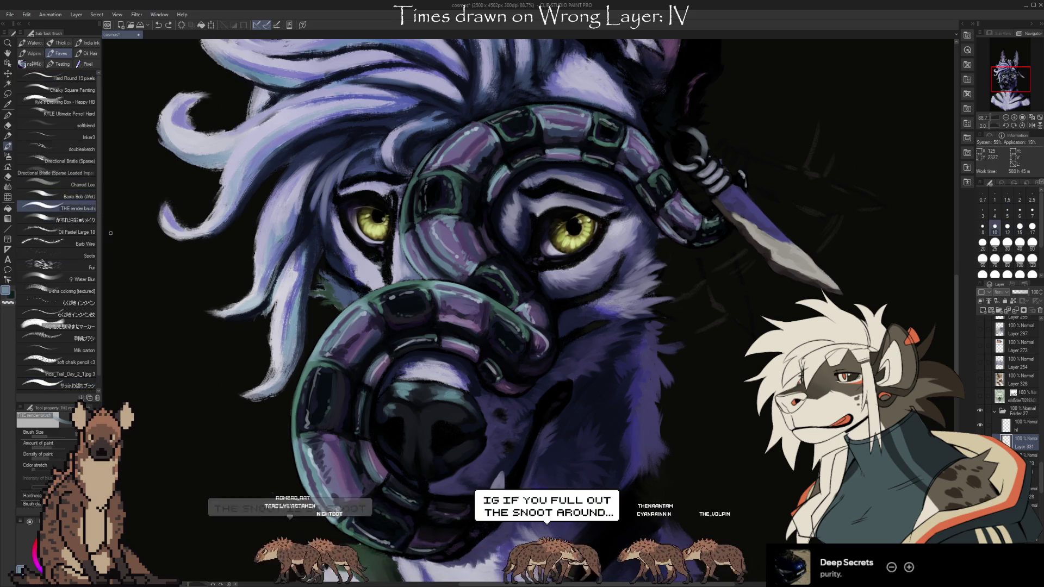
key("i")
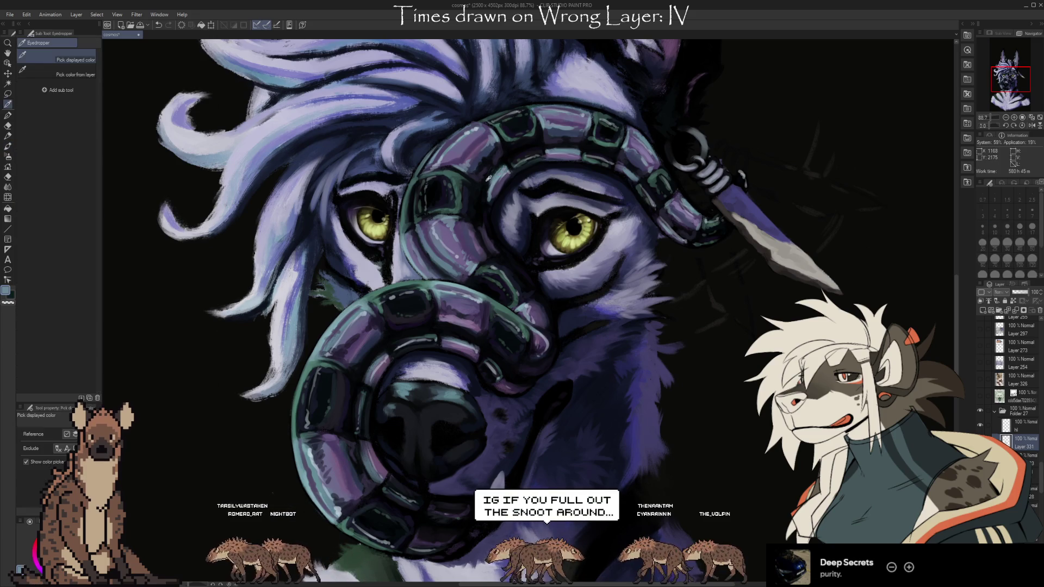
left_click(488, 177)
key("b")
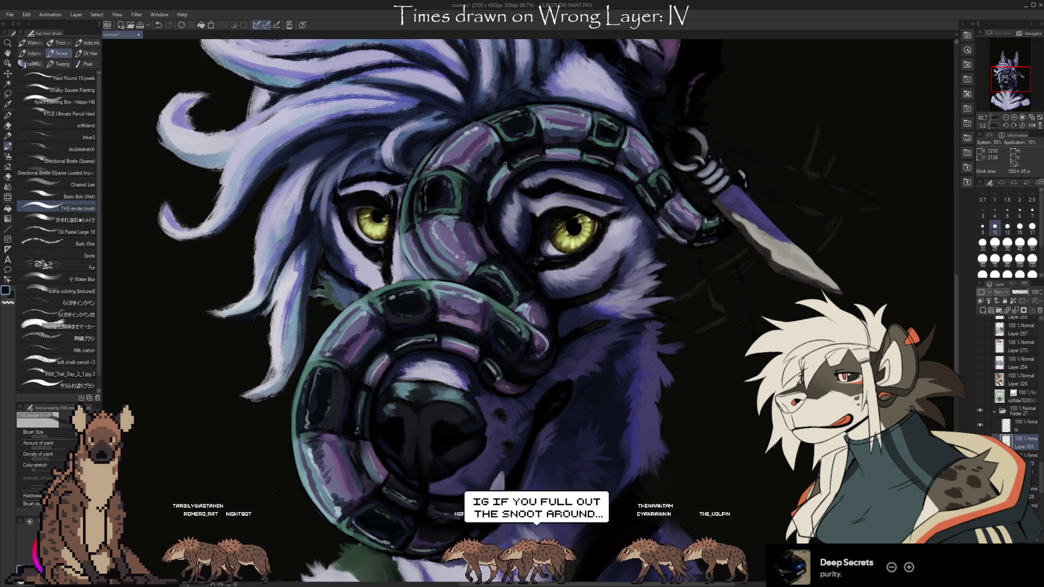
left_click(493, 168, "alt")
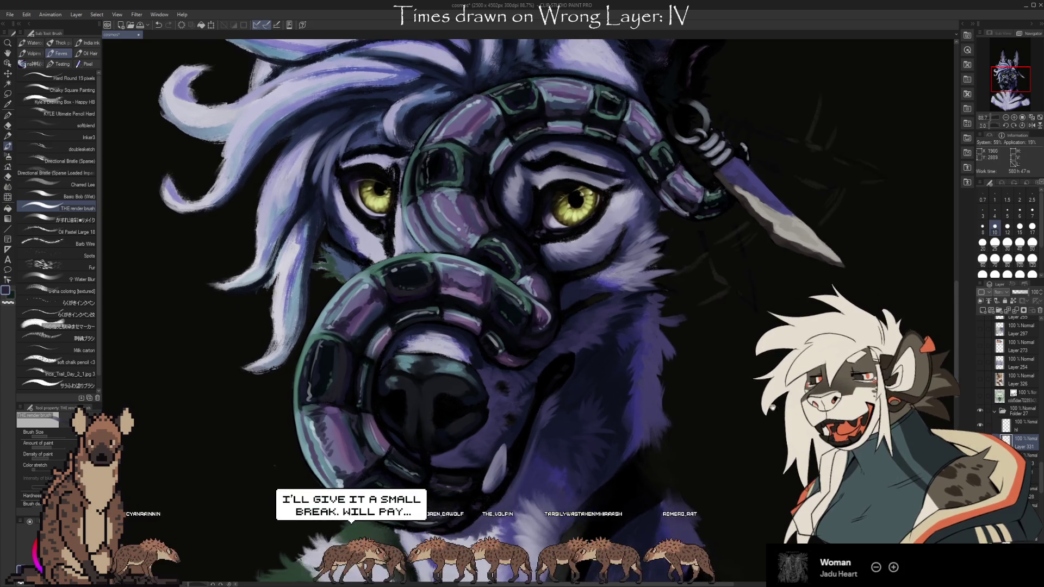
Tilt the view slightly and load the Basic Bob (Wet) brush with purple from the snake
scroll(507, 207, "down", 1)
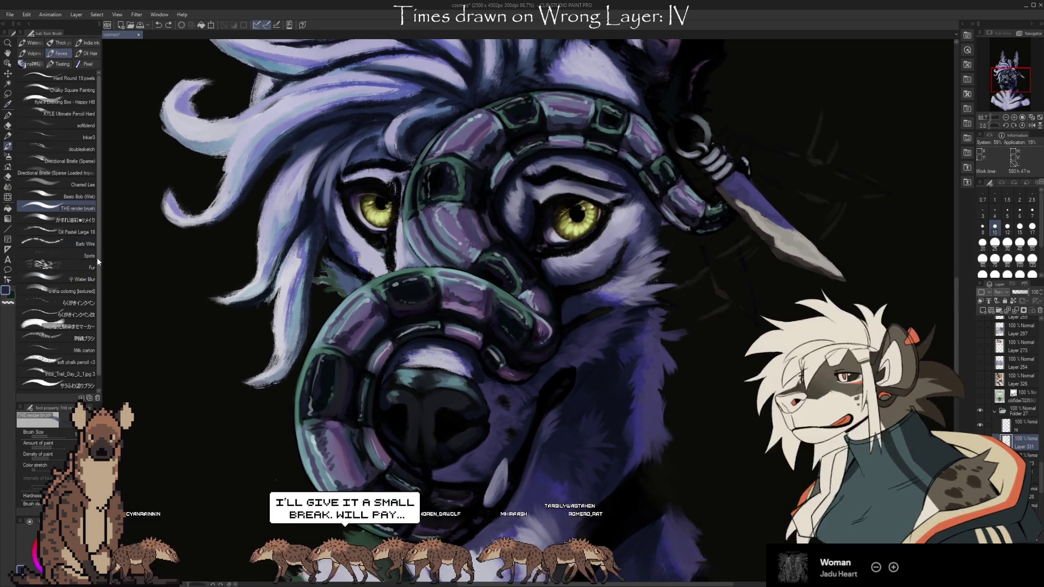
left_click(82, 196)
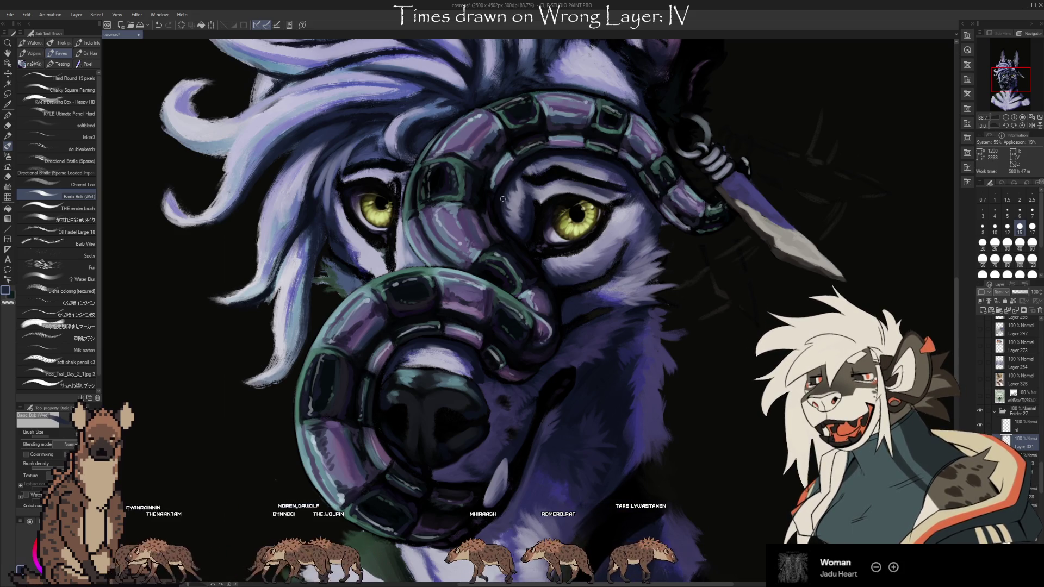
mouse_move(634, 366)
left_mouse_down()
mouse_move(724, 346)
mouse_move(701, 333)
left_mouse_up()
key("i")
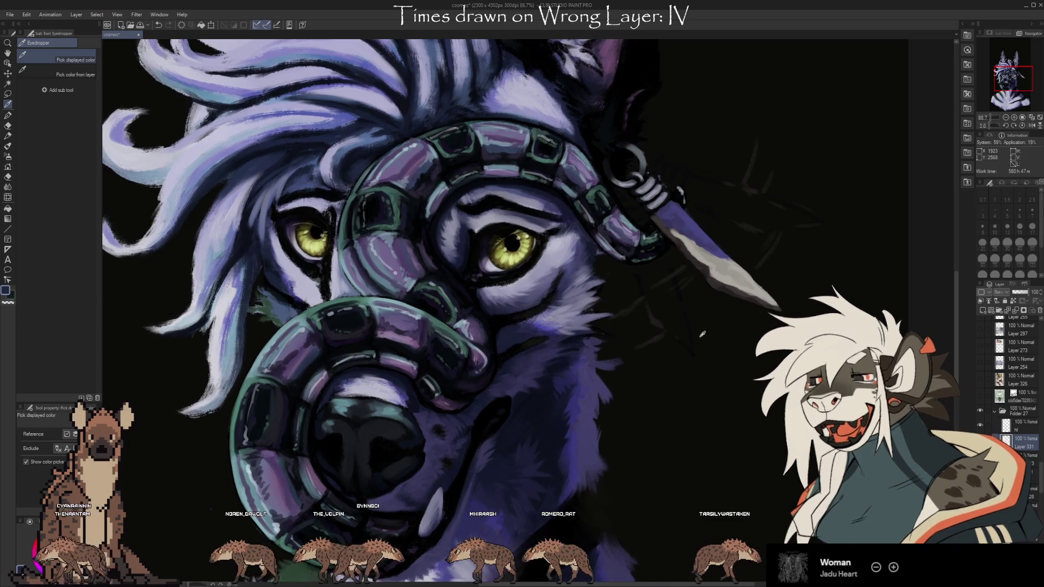
key("b")
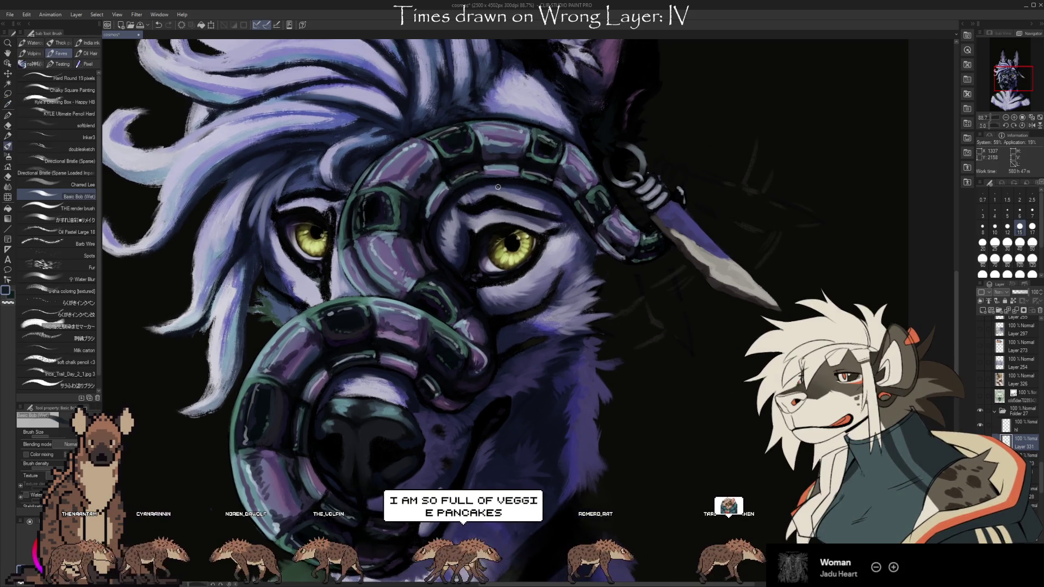
left_click(490, 175, "alt")
left_click(499, 173, "alt")
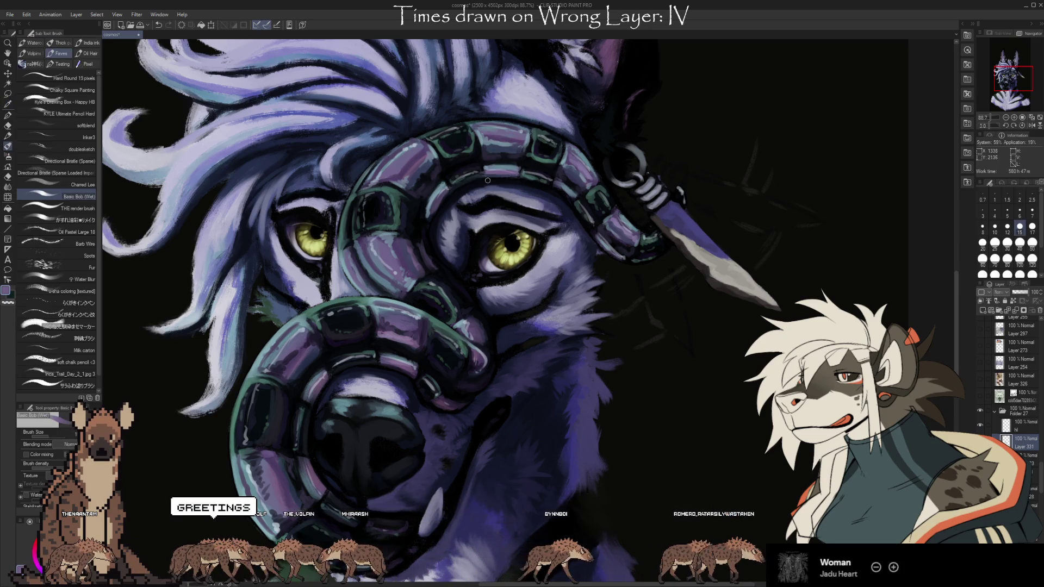
Sample the snake's dark teal and the fur's pale blue-grey for coil highlights
left_click_drag(523, 151, 487, 153)
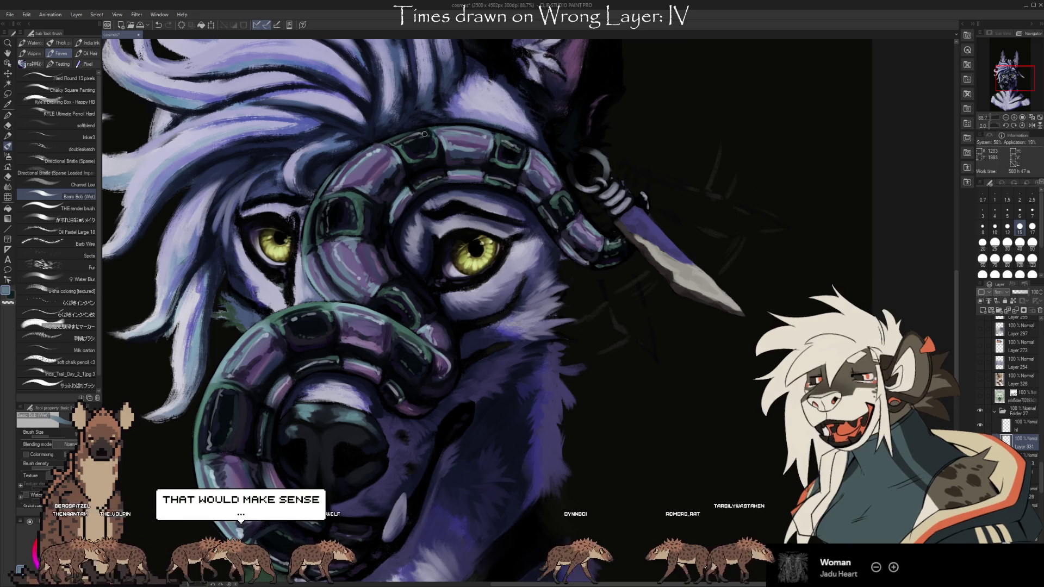
key("alt")
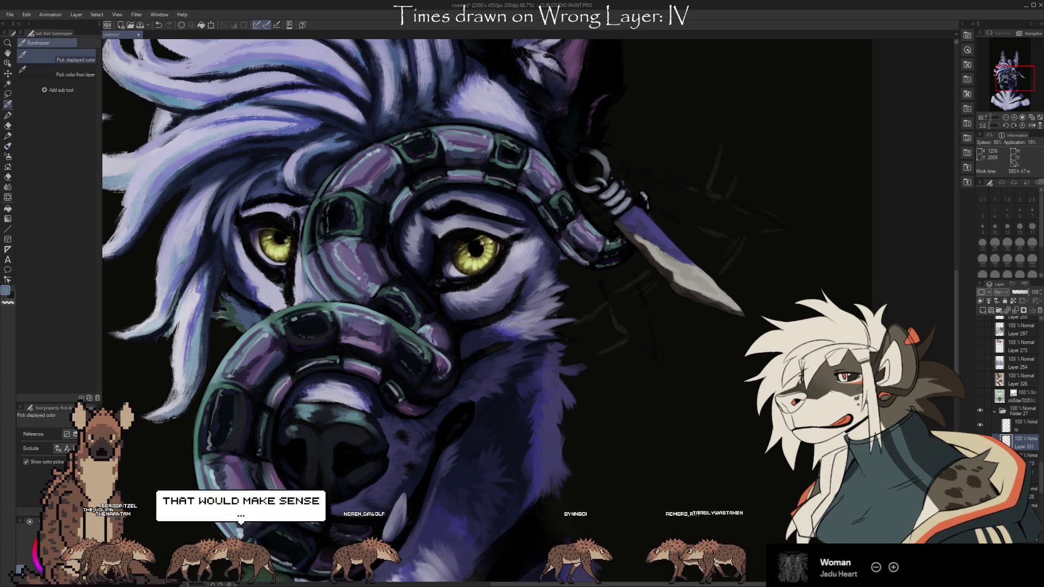
left_click(395, 143, "alt")
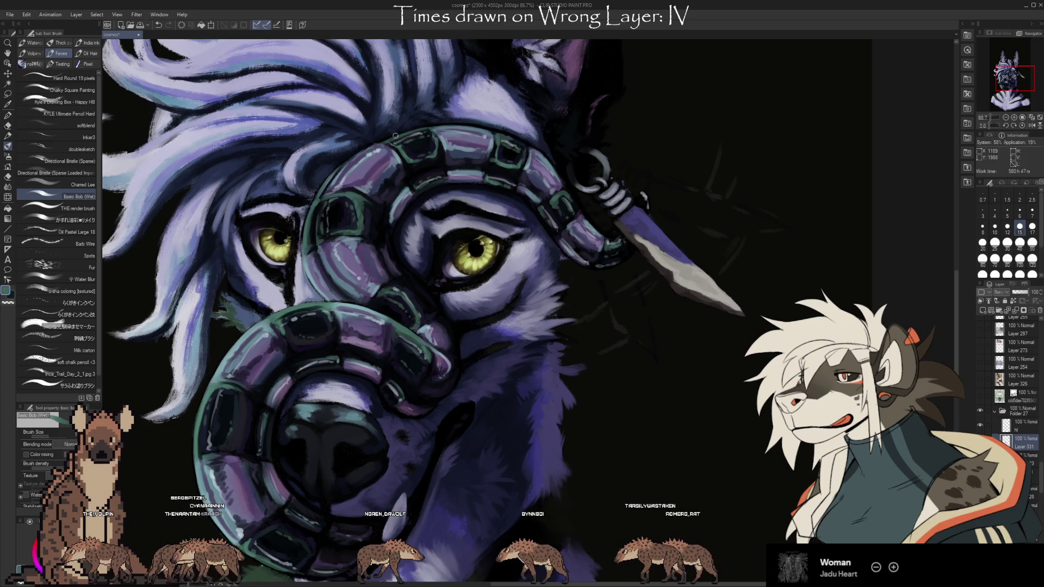
key("alt")
left_click(344, 167, "alt")
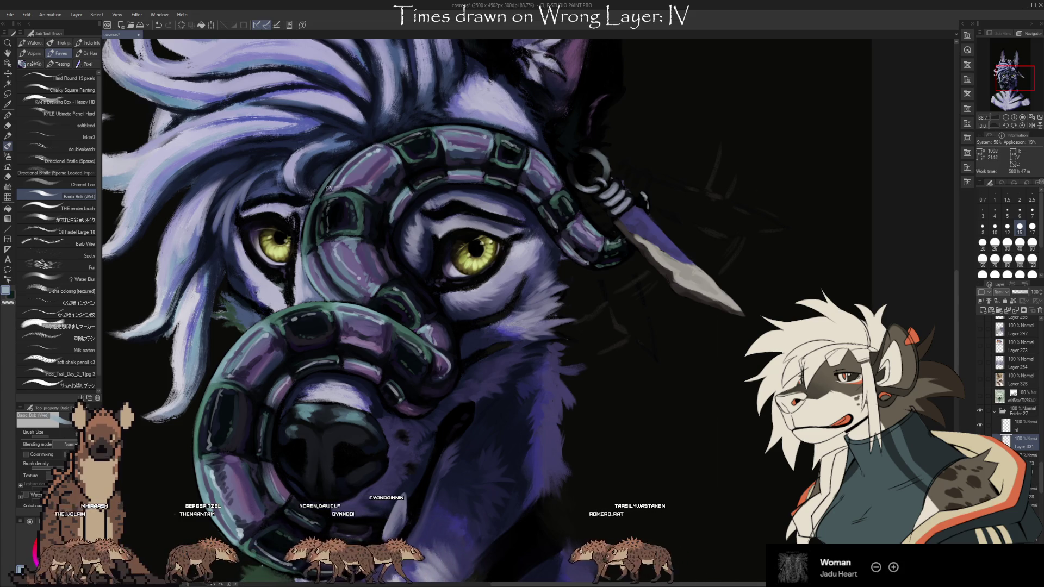
left_click_drag(687, 419, 625, 321)
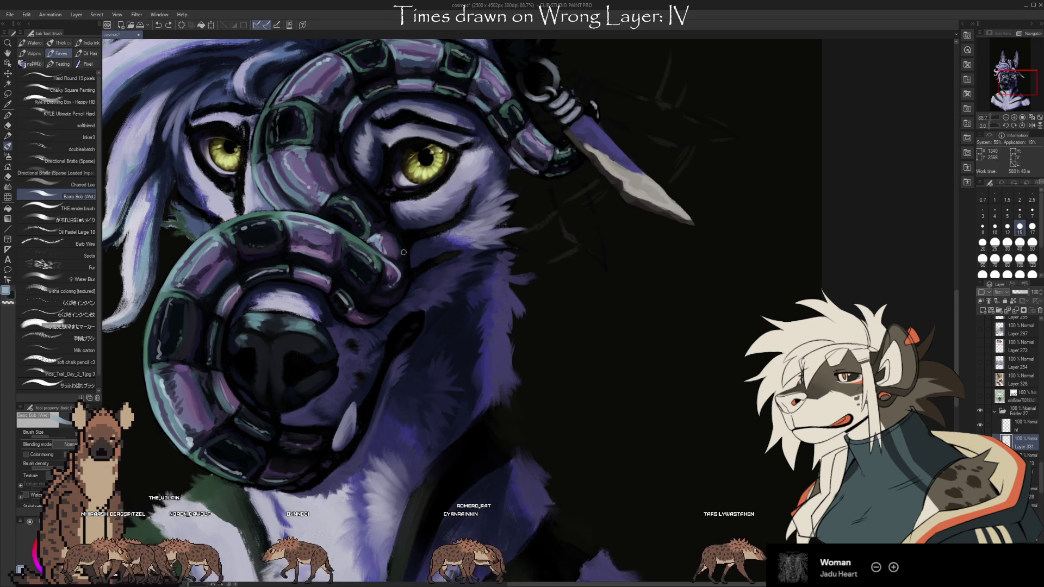
Reposition the view over the lower coil and muzzle fur for further shading
key("i")
left_click_drag(556, 437, 597, 419)
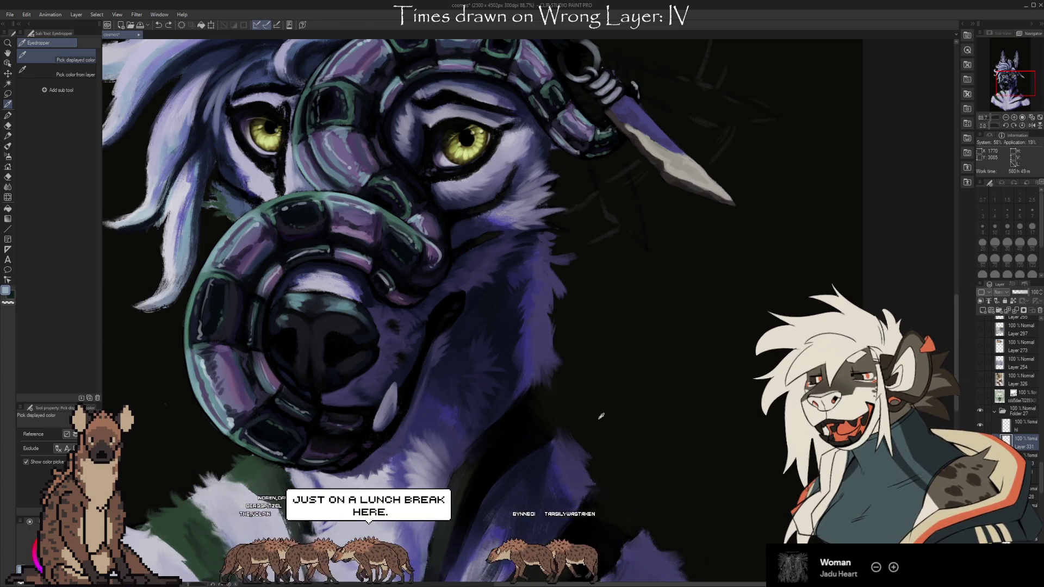
Sample the dark background, then the muzzle's purple, while centering on the muzzle ring
left_click(858, 155)
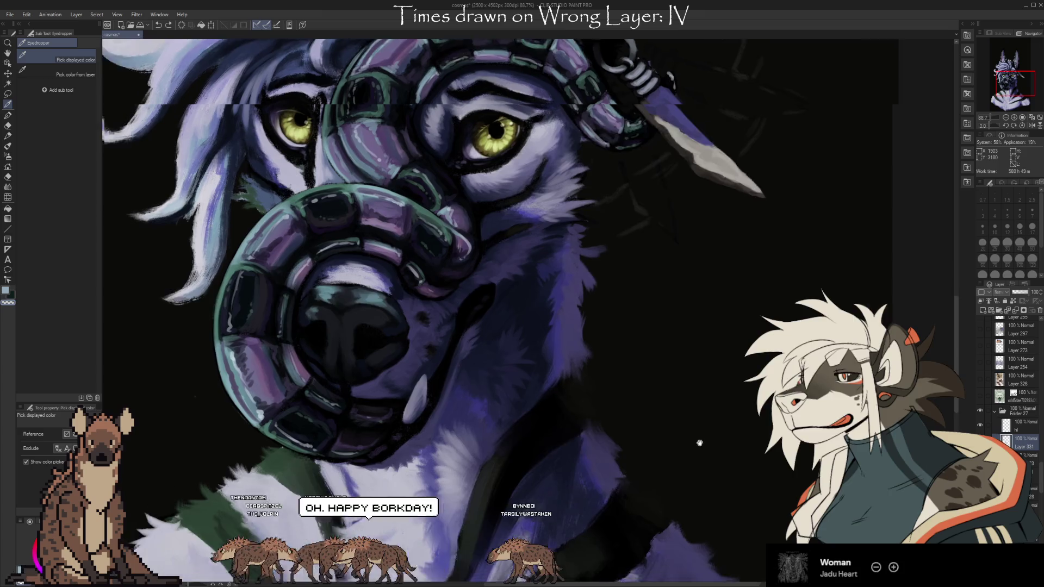
left_click_drag(610, 451, 748, 416)
left_click(517, 304, "alt")
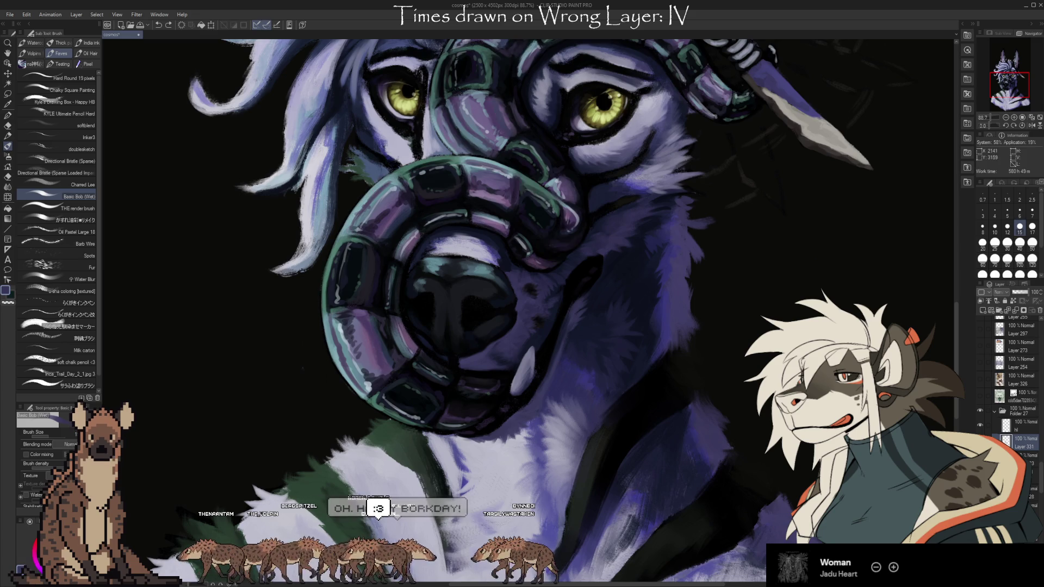
left_click_drag(544, 262, 549, 329)
key("i")
left_click(549, 330, "alt")
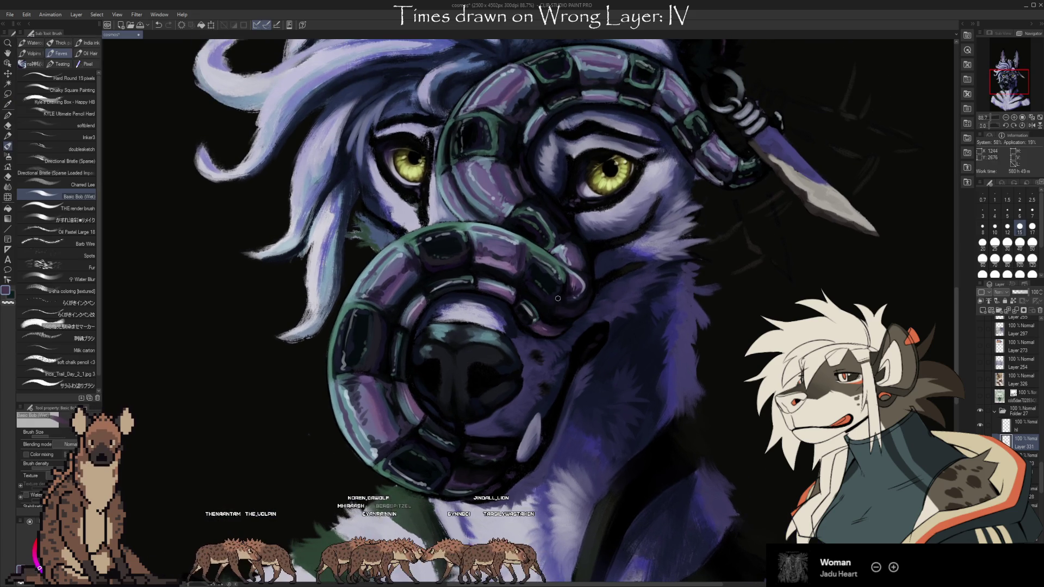
Compare the last muzzle stroke via undo/redo, keep it, and save the painting
key("ctrl+z")
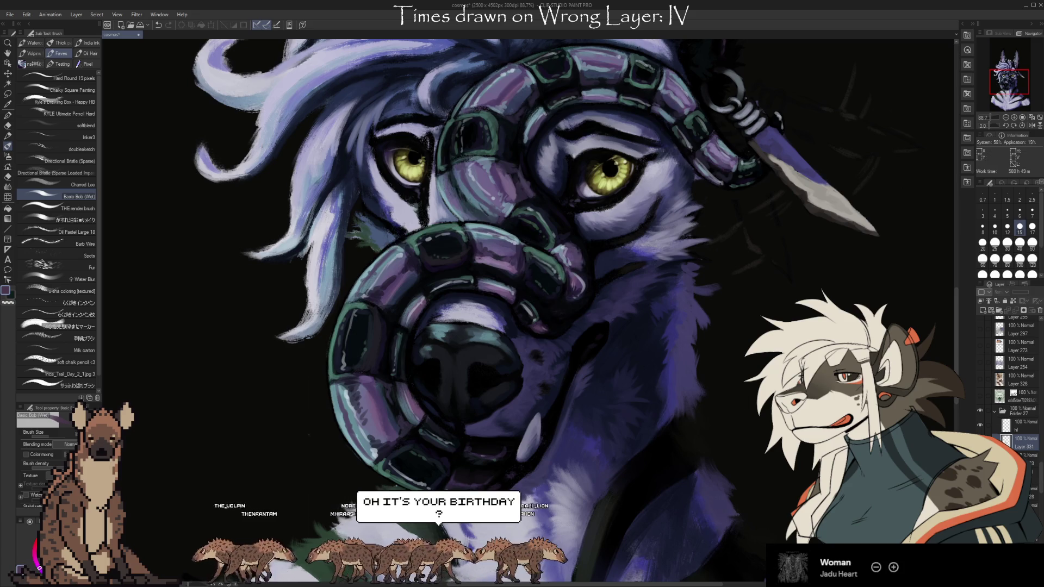
key("ctrl+y")
key("ctrl+z")
key("ctrl+y")
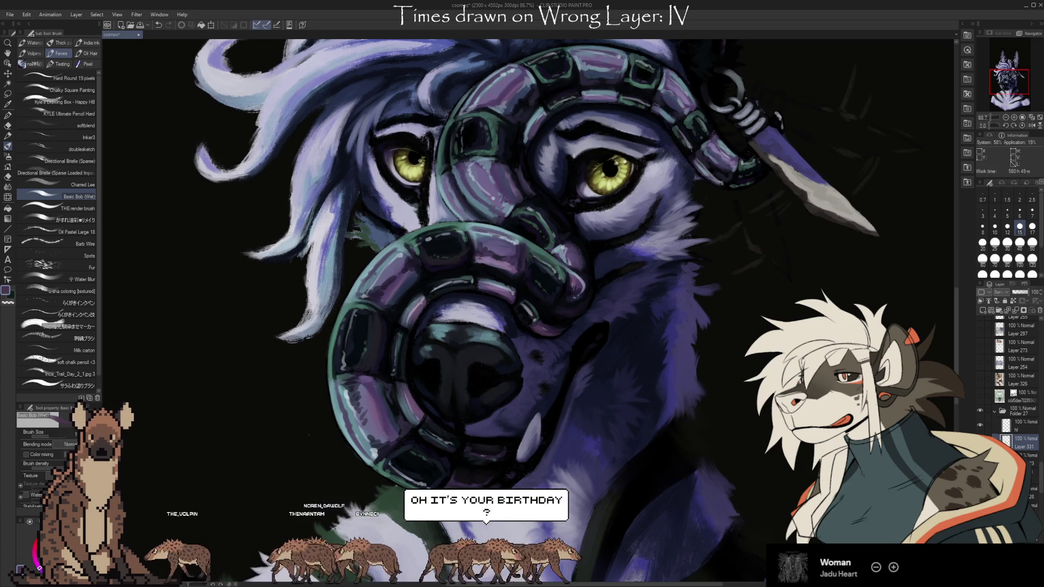
key("ctrl+z")
key("ctrl+y")
key("ctrl+s")
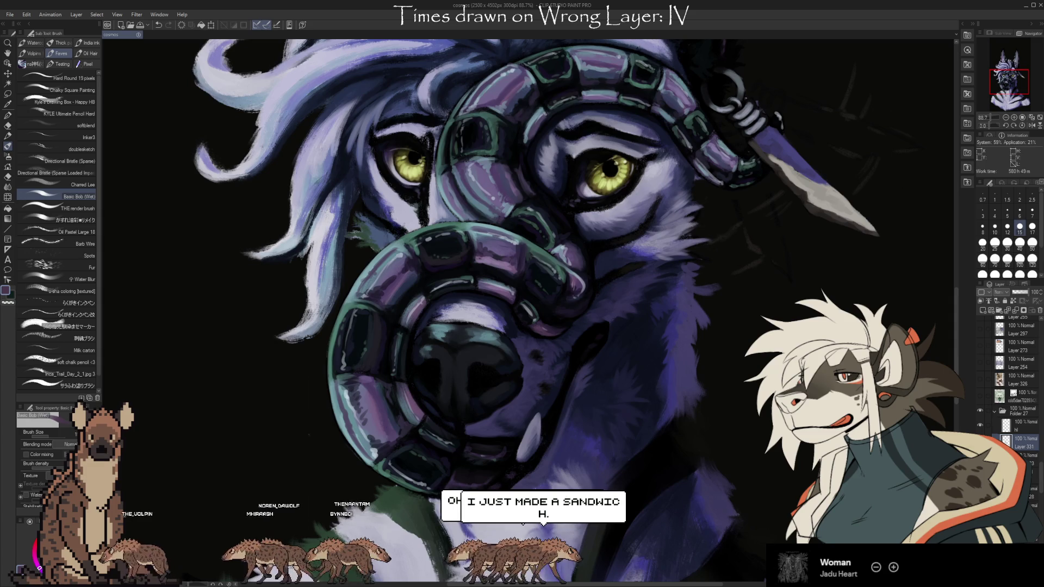
key("ctrl+z")
key("ctrl+y")
key("ctrl+z")
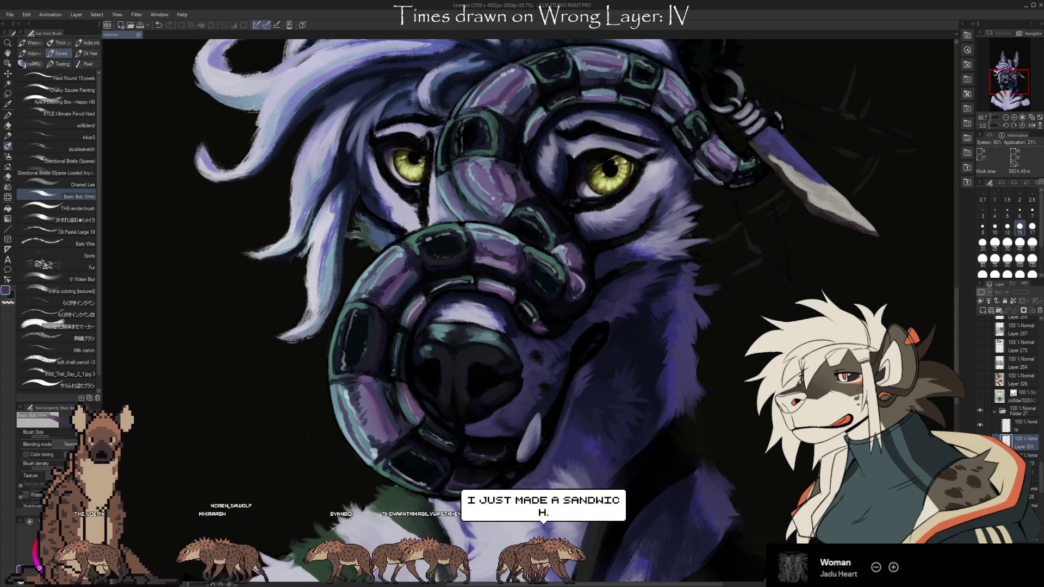
key("ctrl+y")
key("ctrl+z")
key("ctrl+y")
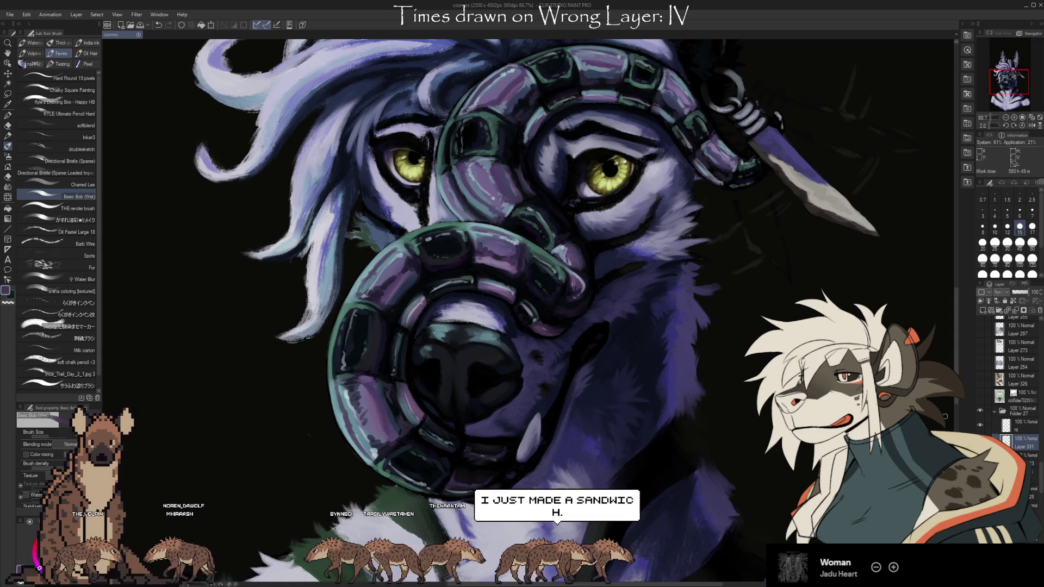
Sample a muzzle colour and then a purple from the canvas
key("i")
left_click(513, 204)
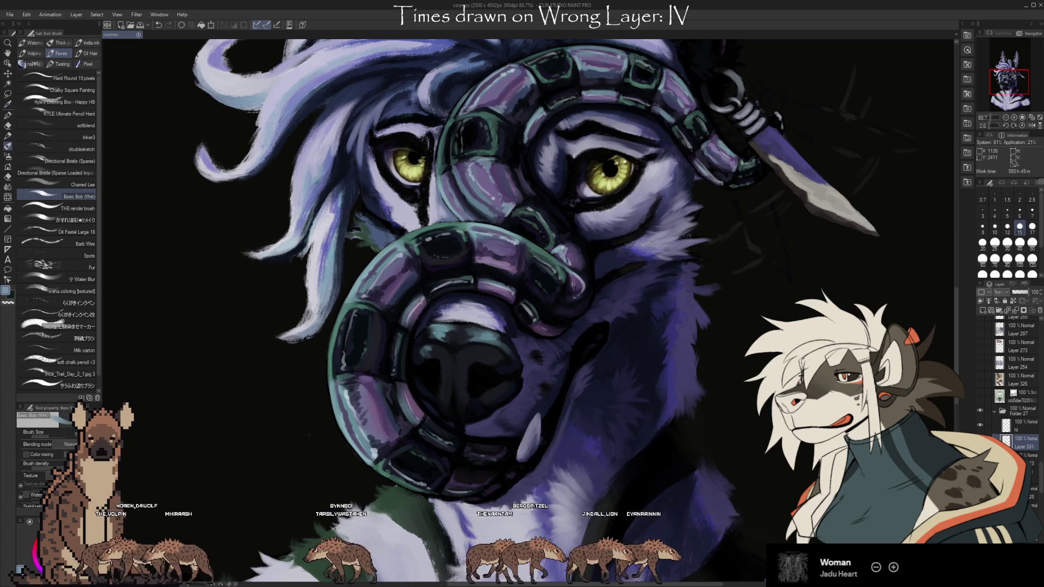
key("alt")
left_click(500, 185, "alt")
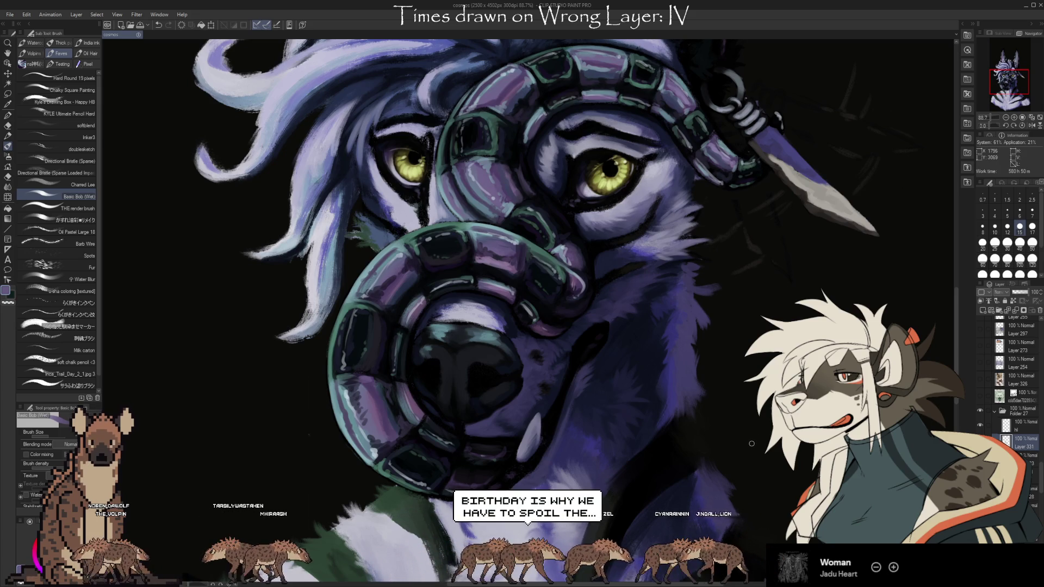
Pan the view around the head to frame the upper coil and cheek fur
left_click_drag(752, 443, 719, 486)
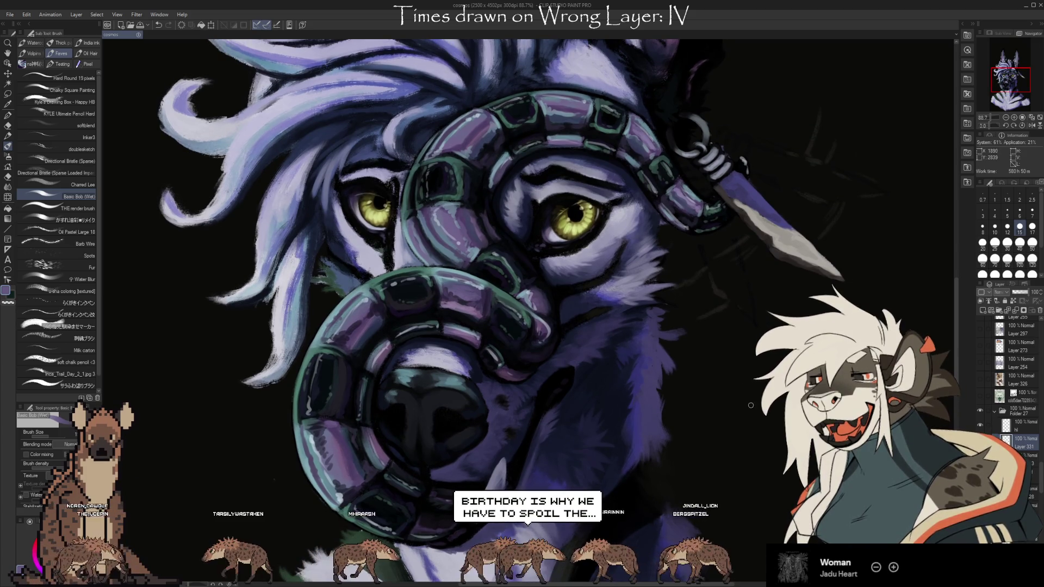
left_click_drag(750, 405, 775, 384)
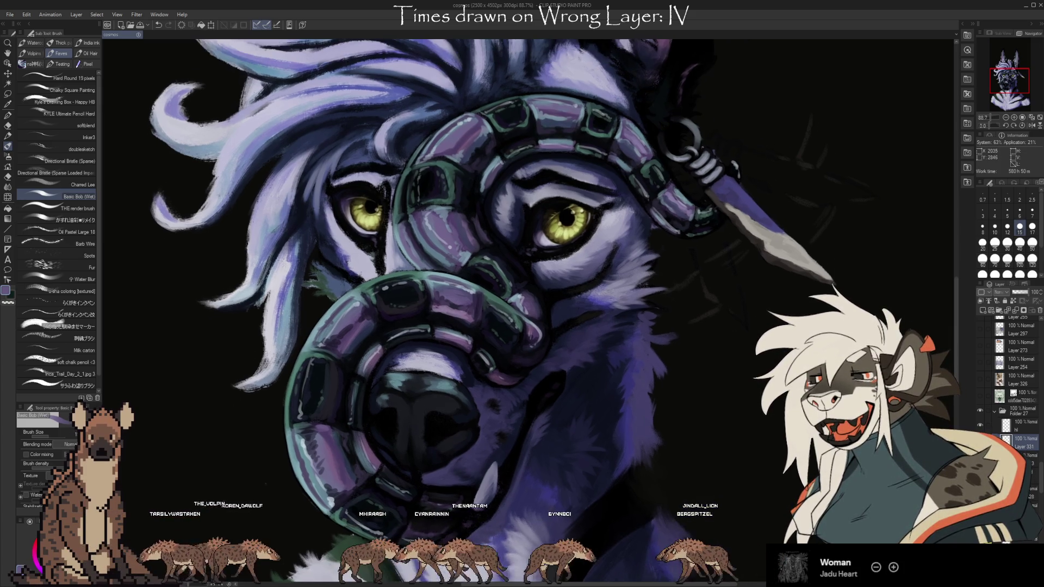
left_click_drag(796, 412, 760, 436)
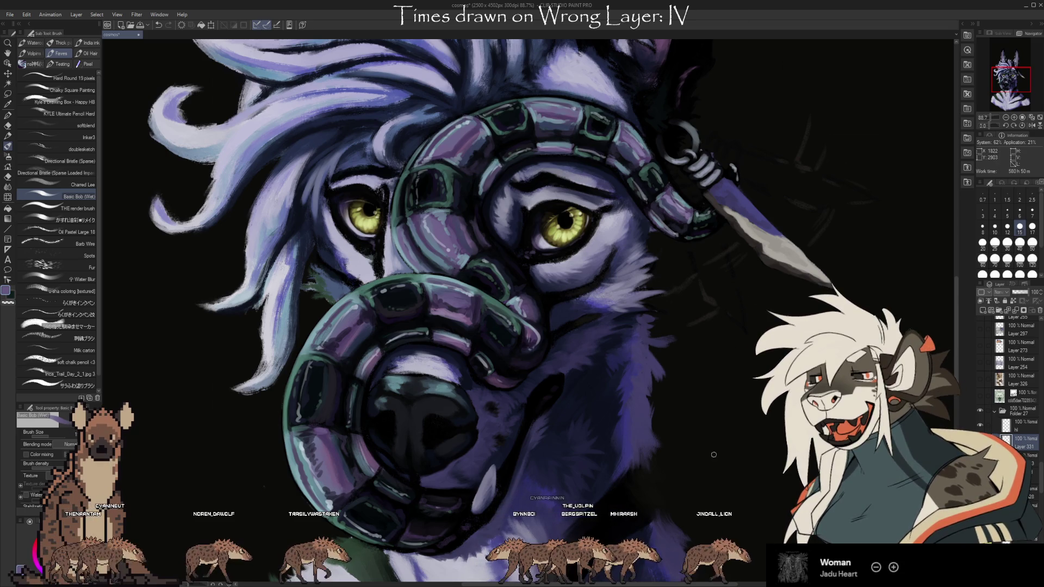
Sample darker purples and teals from the snake coils for more highlight strokes
left_click_drag(701, 442, 672, 424)
key("i")
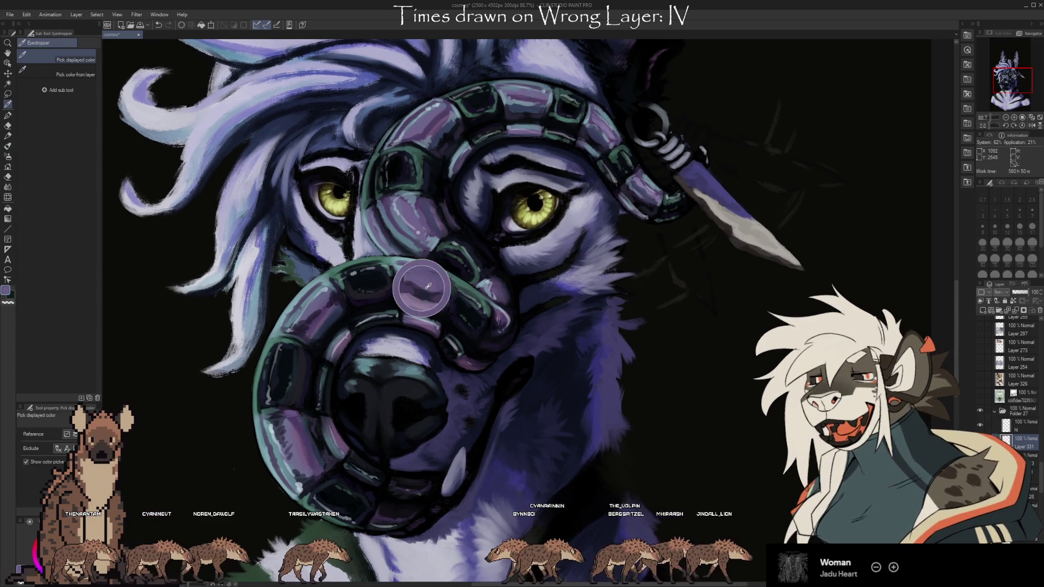
key("b")
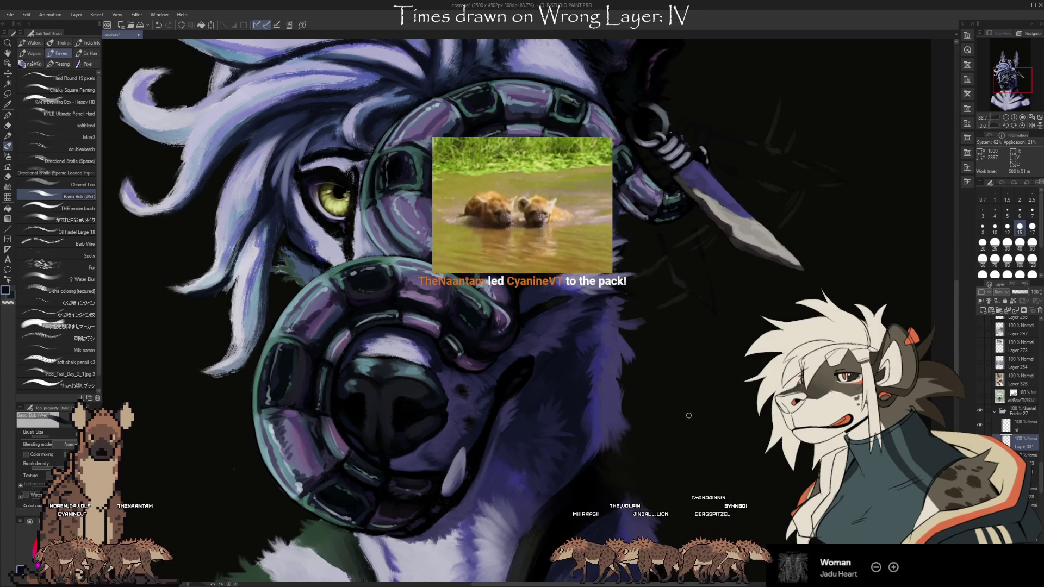
left_click_drag(688, 415, 714, 449)
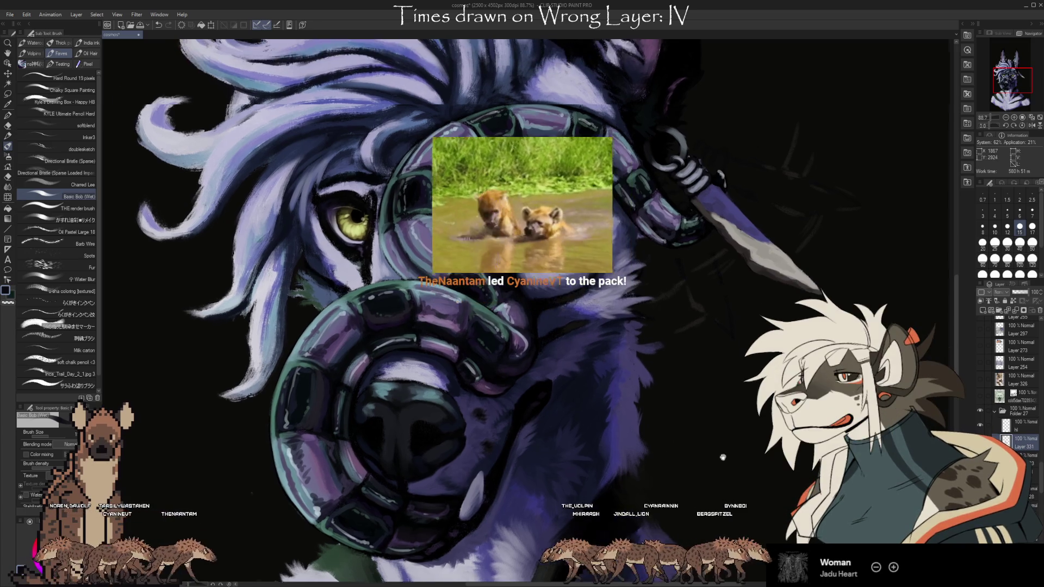
key("i")
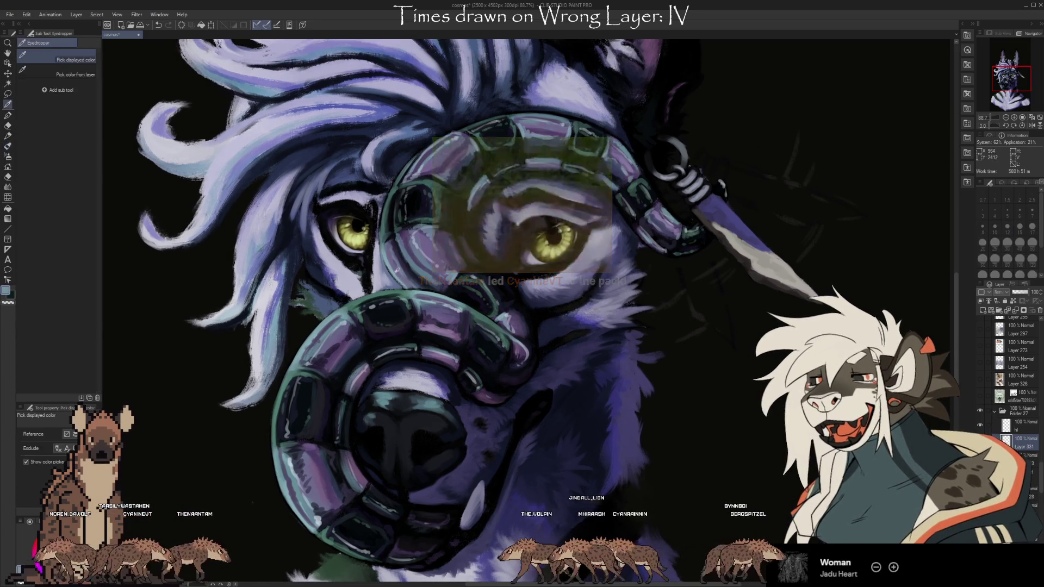
left_click(402, 274)
key("b")
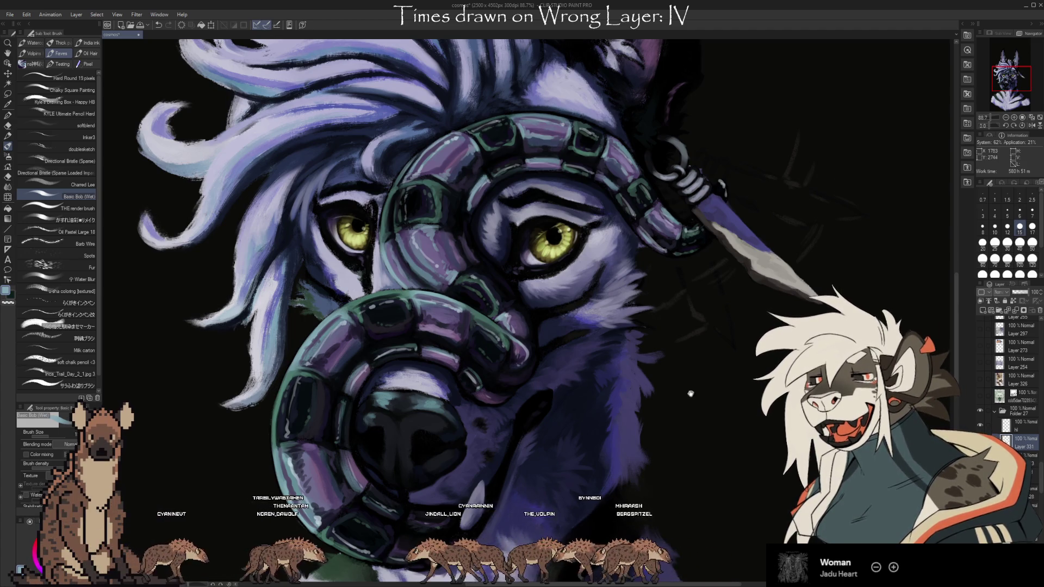
left_click_drag(815, 435, 880, 476)
left_click_drag(447, 273, 390, 251)
key("i")
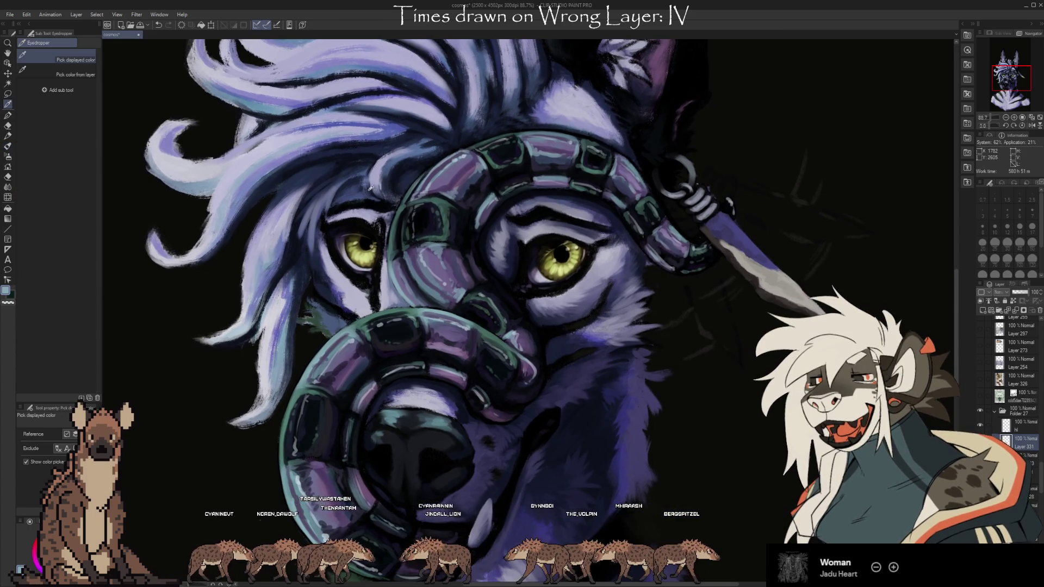
left_click(391, 251)
key("b")
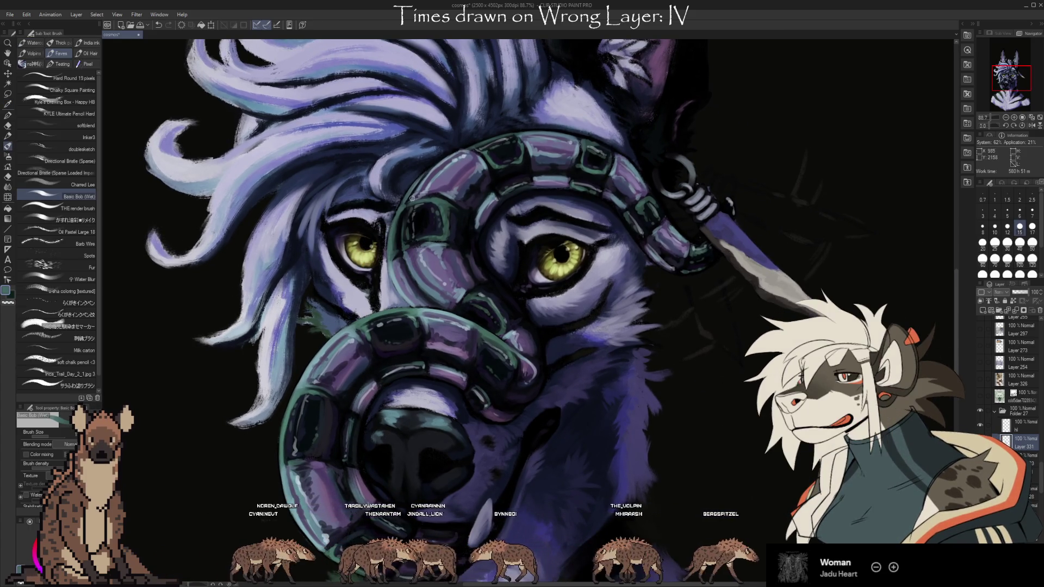